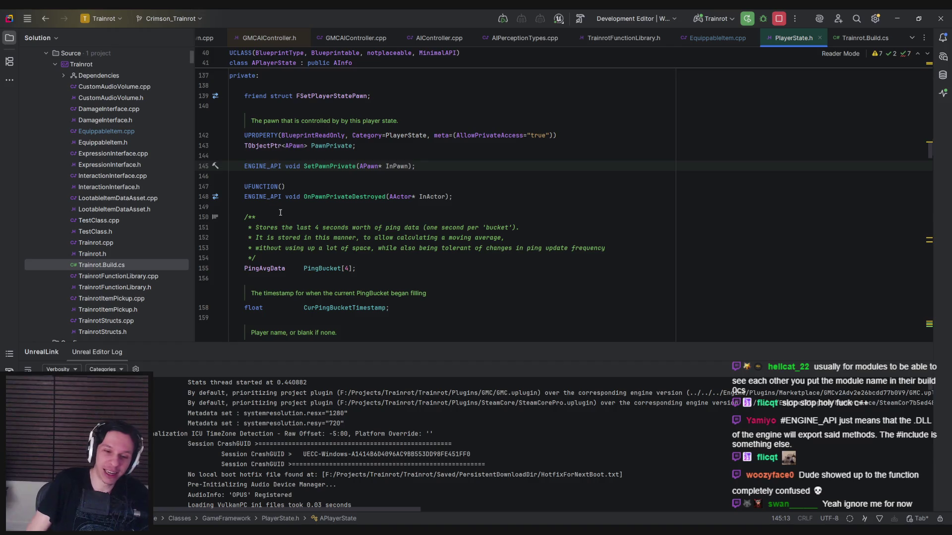
Highlight and then clear ENGINE_API on line 173 of the source listing
{"action": "scroll", "coordinate": [280, 212], "scroll_direction": "down", "scroll_amount": 5}
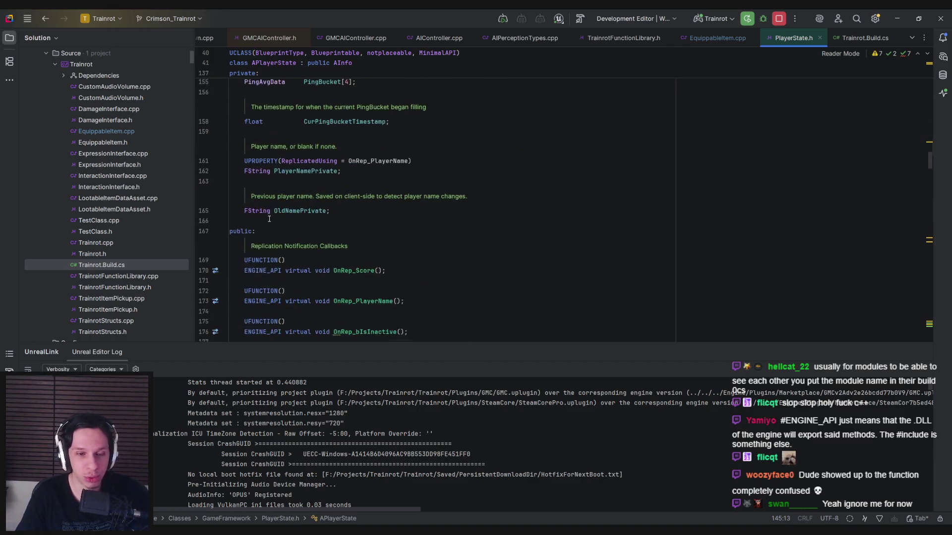
{"action": "left_click_drag", "start_coordinate": [284, 211], "coordinate": [244, 216]}
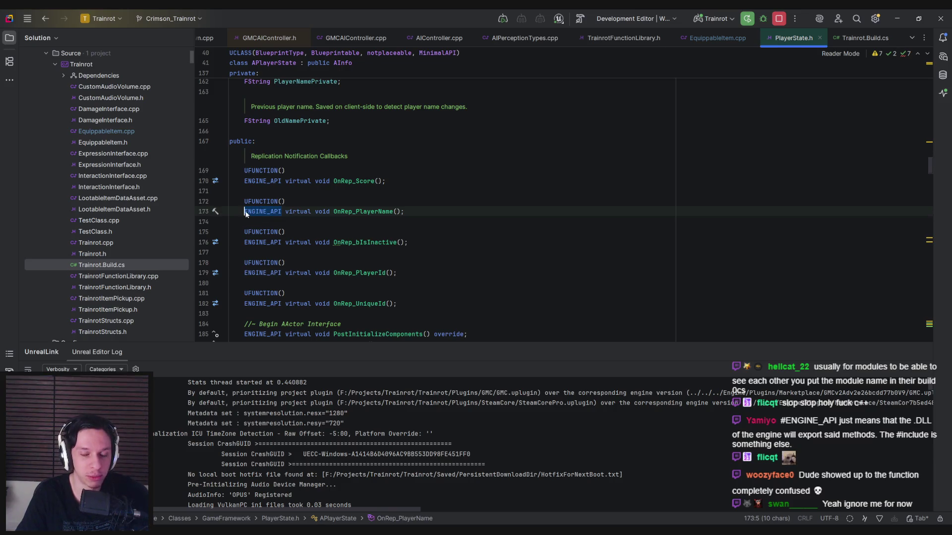
{"action": "mouse_move", "coordinate": [243, 213]}
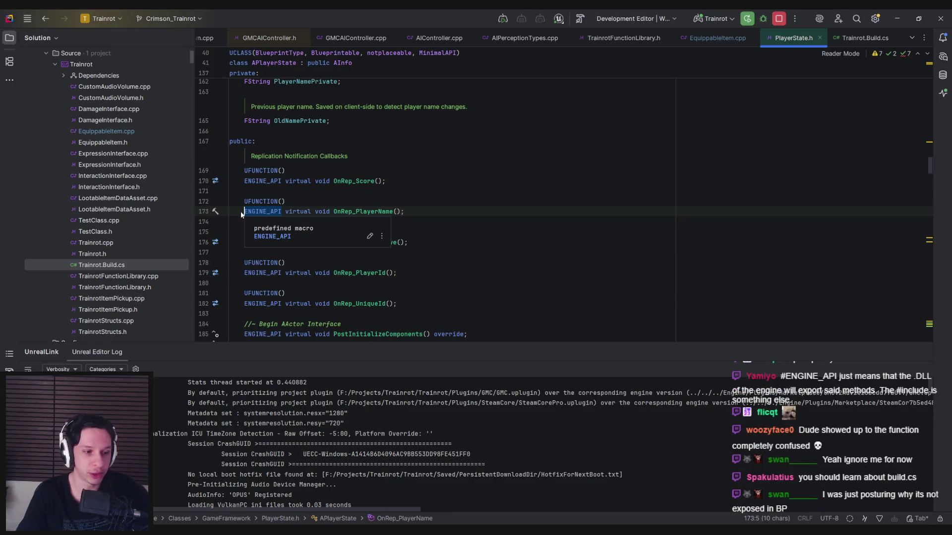
{"action": "left_click", "coordinate": [242, 213]}
{"action": "mouse_move", "coordinate": [245, 212]}
{"action": "left_mouse_down"}
{"action": "mouse_move", "coordinate": [281, 211]}
{"action": "mouse_move", "coordinate": [243, 213]}
{"action": "left_mouse_up"}
{"action": "left_click", "coordinate": [281, 212]}
{"action": "left_click", "coordinate": [243, 213]}
{"action": "left_click", "coordinate": [244, 211]}
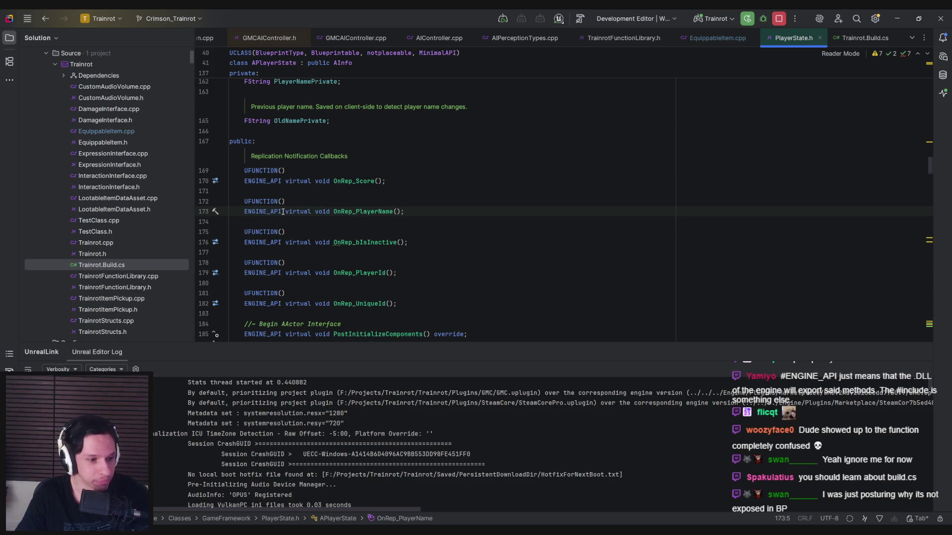
{"action": "mouse_move", "coordinate": [267, 216]}
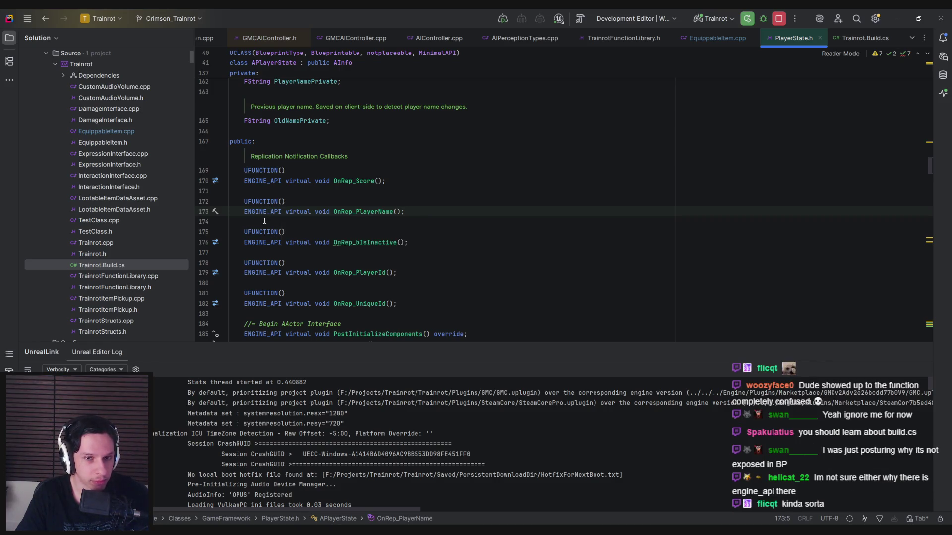
Scroll further down through the source listing
{"action": "scroll", "coordinate": [362, 219], "scroll_direction": "down", "scroll_amount": 8}
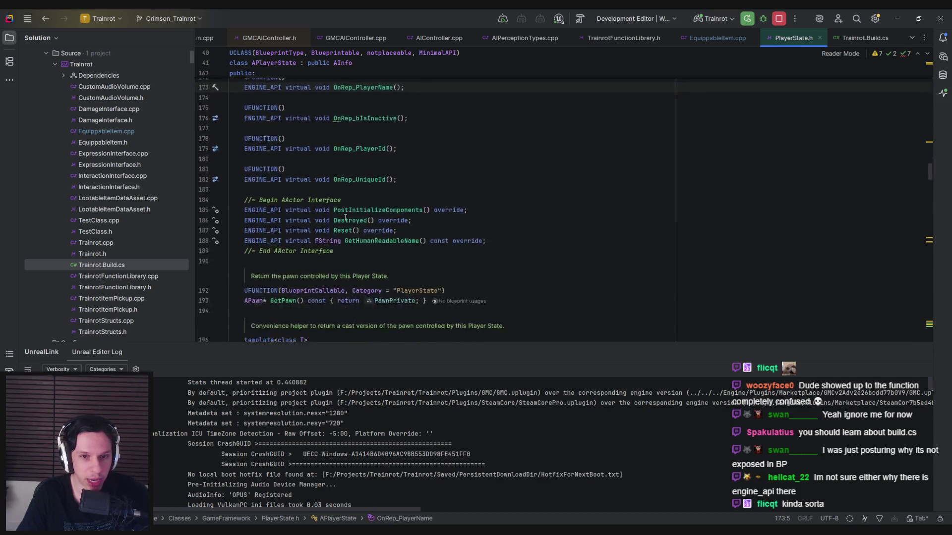
{"action": "scroll", "coordinate": [345, 218], "scroll_direction": "down", "scroll_amount": 6}
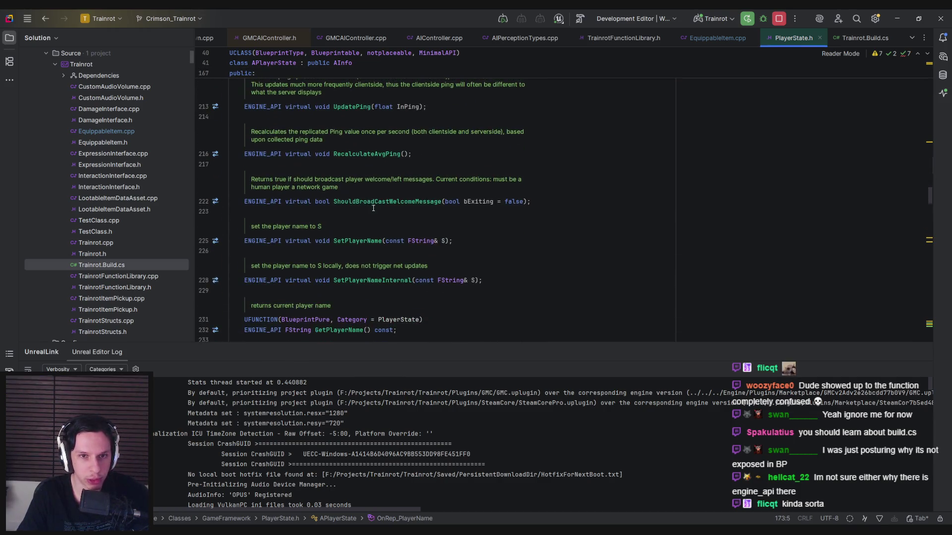
{"action": "scroll", "coordinate": [376, 202], "scroll_direction": "down", "scroll_amount": 6}
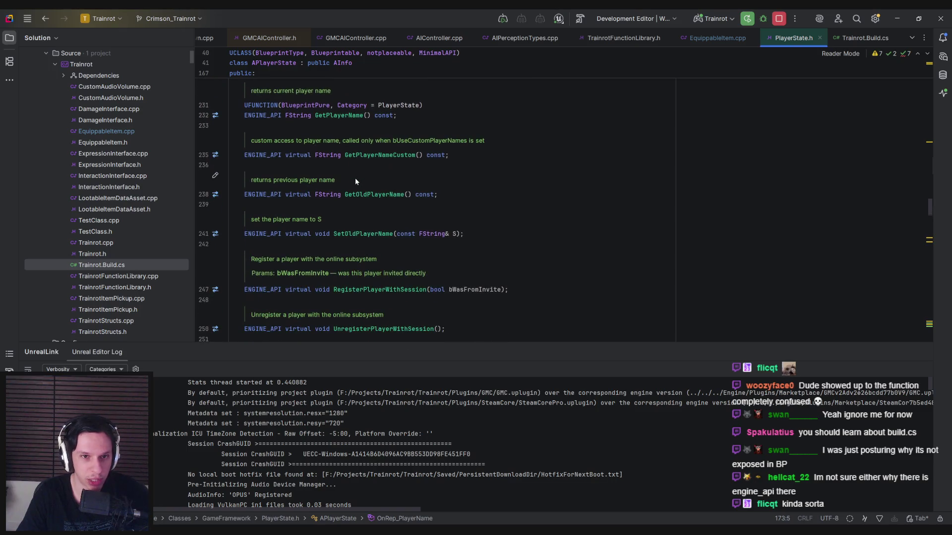
{"action": "scroll", "coordinate": [346, 165], "scroll_direction": "down", "scroll_amount": 8}
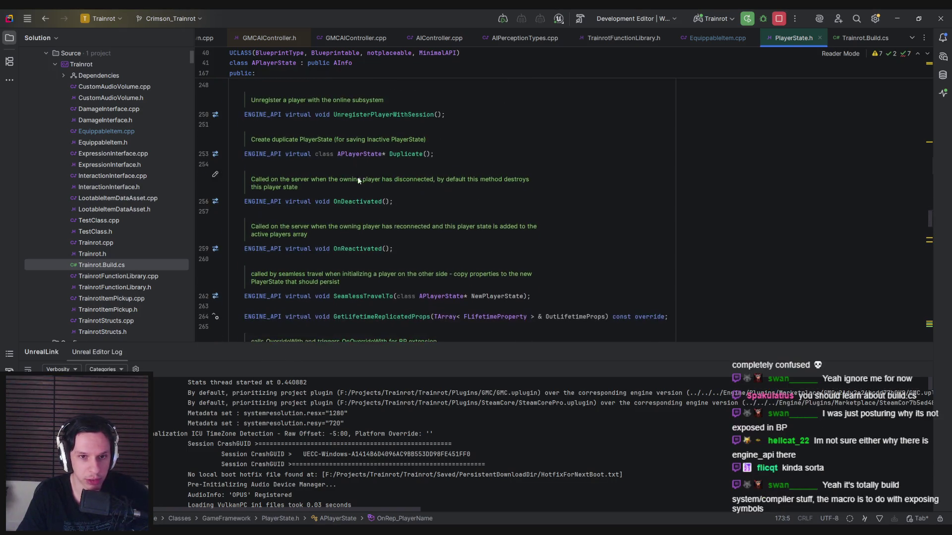
{"action": "scroll", "coordinate": [358, 177], "scroll_direction": "down", "scroll_amount": 8}
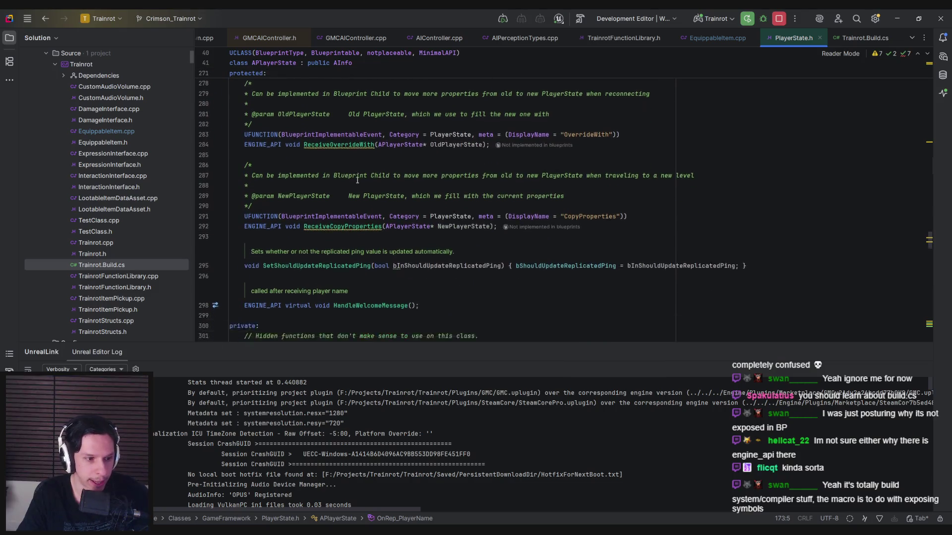
{"action": "scroll", "coordinate": [350, 178], "scroll_direction": "down", "scroll_amount": 4}
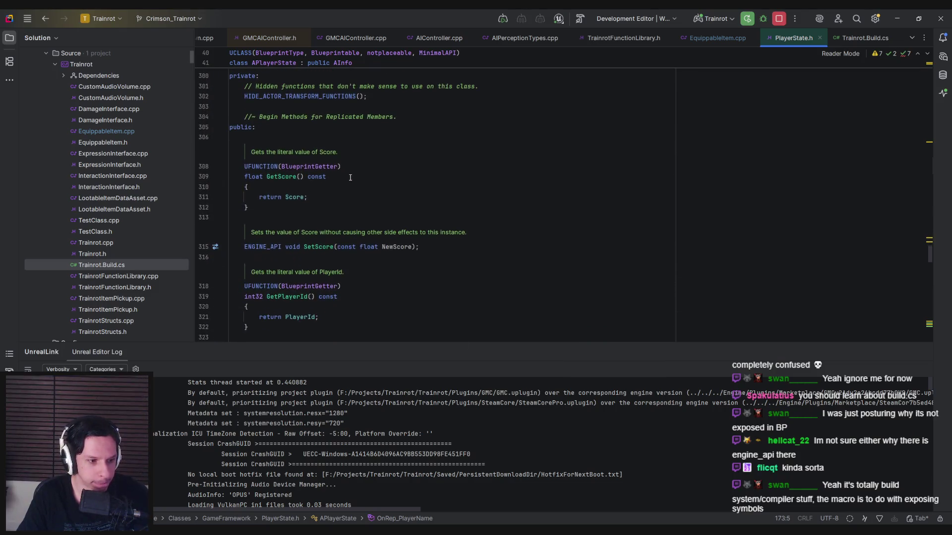
{"action": "scroll", "coordinate": [350, 177], "scroll_direction": "down", "scroll_amount": 5}
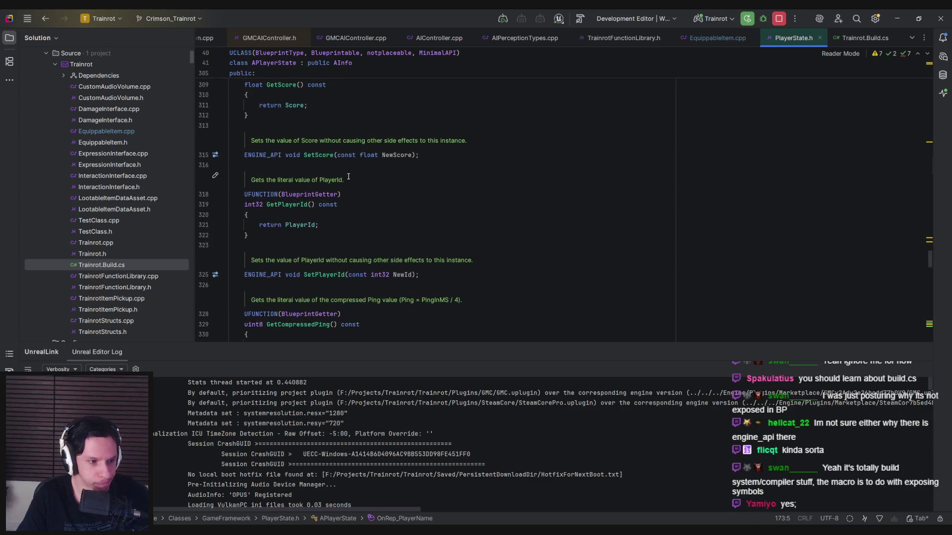
{"action": "scroll", "coordinate": [348, 176], "scroll_direction": "down", "scroll_amount": 6}
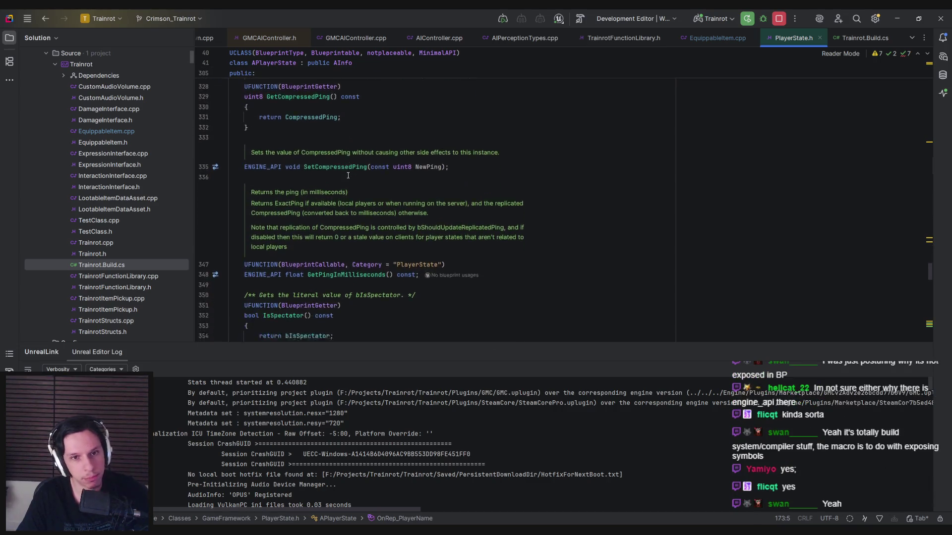
{"action": "scroll", "coordinate": [348, 175], "scroll_direction": "down", "scroll_amount": 5}
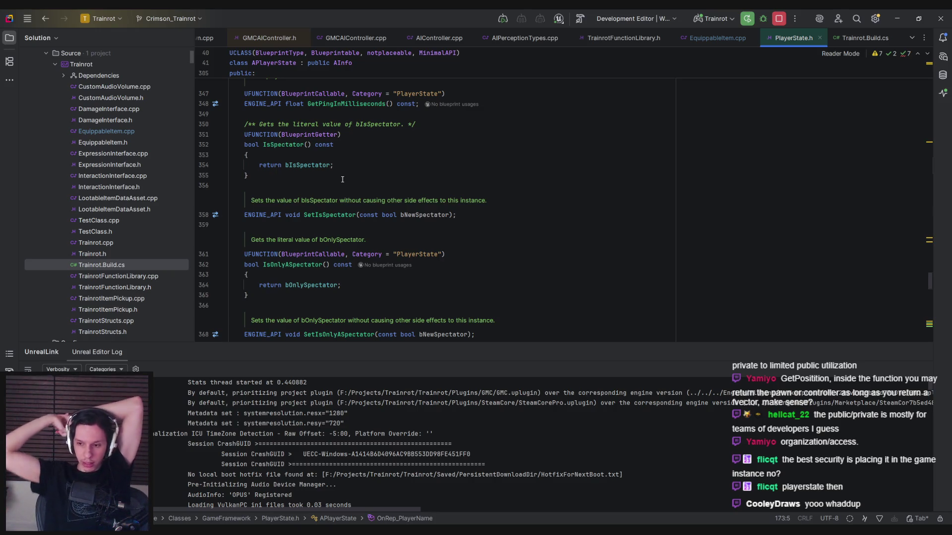
Close the BP_TrainrotPlayerState blueprint editor in Unreal
{"action": "key", "text": "alt+Tab"}
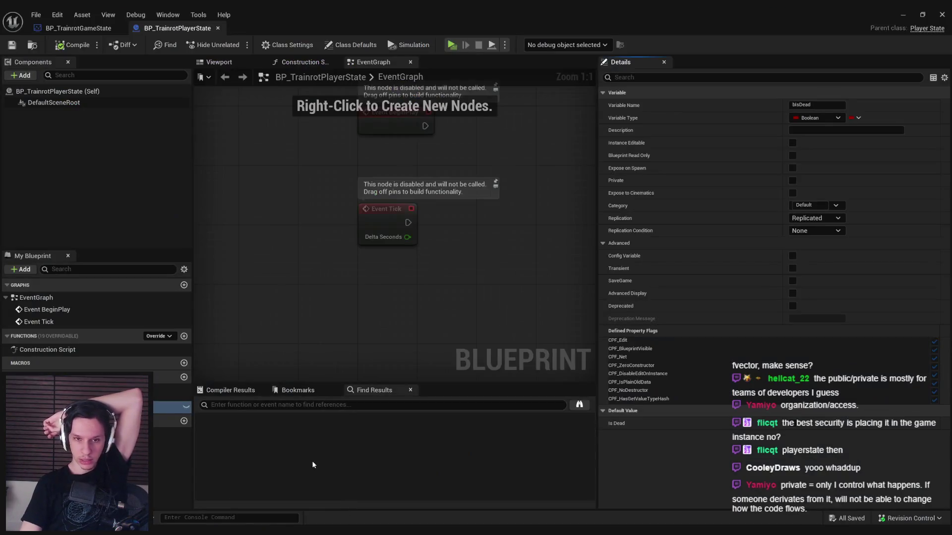
{"action": "left_click", "coordinate": [903, 14]}
{"action": "left_click", "coordinate": [517, 459]}
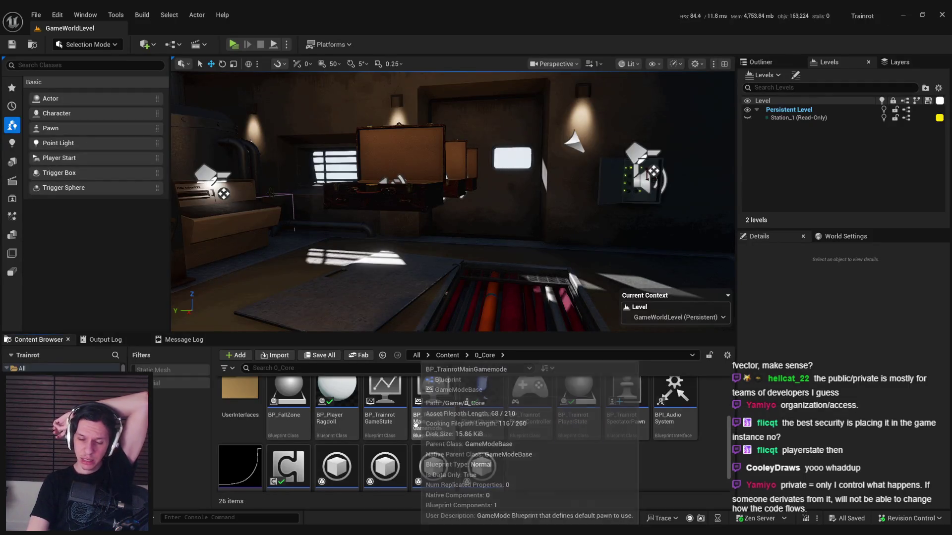
{"action": "mouse_move", "coordinate": [243, 533]}
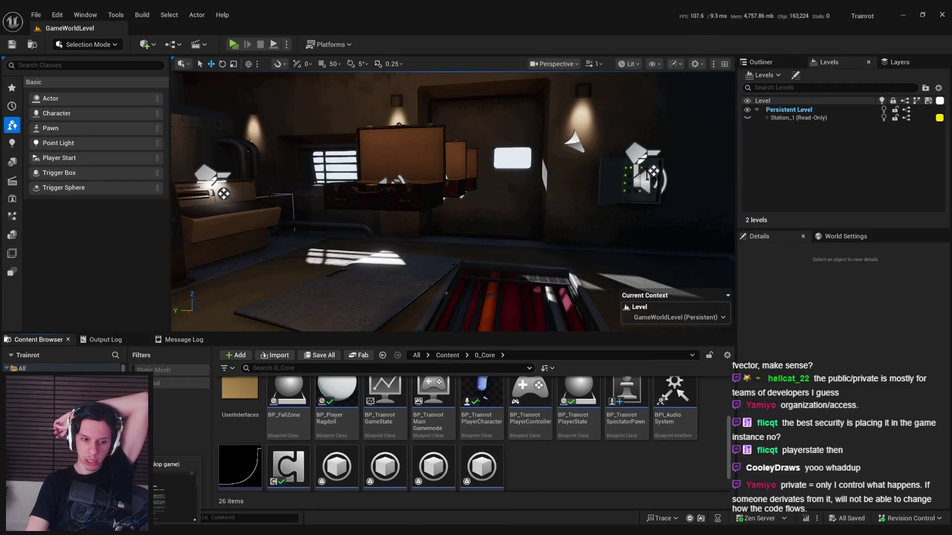
Dismiss the Notion update notice and bring up the compendium's class diagram in Chrome
{"action": "key", "text": "alt+Tab"}
{"action": "key", "text": "Escape"}
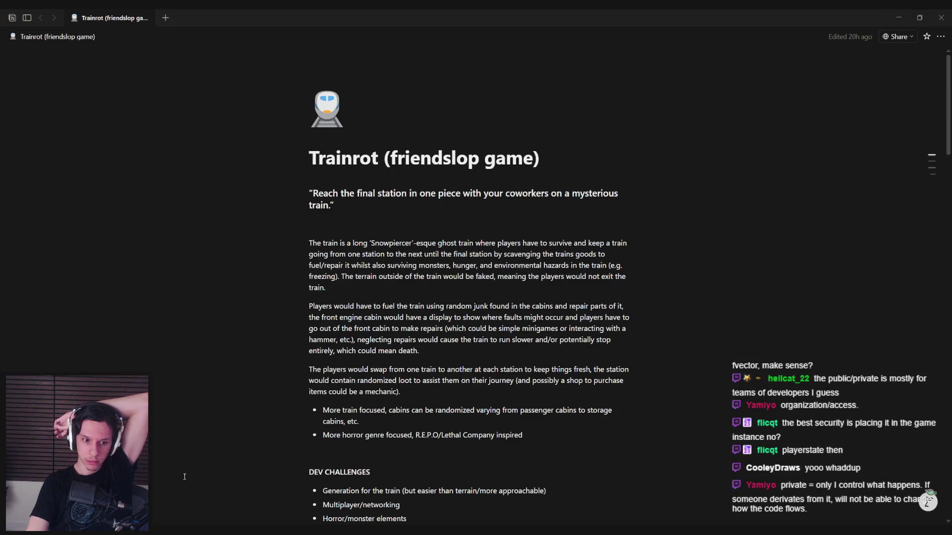
{"action": "key", "text": "alt+Tab"}
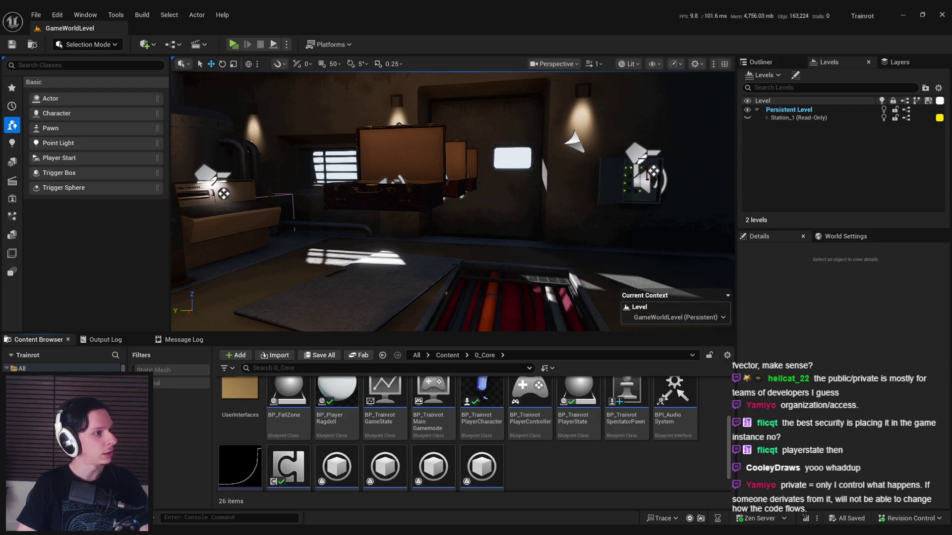
{"action": "key", "text": "alt+Tab"}
{"action": "scroll", "coordinate": [300, 234], "scroll_direction": "down", "scroll_amount": 2}
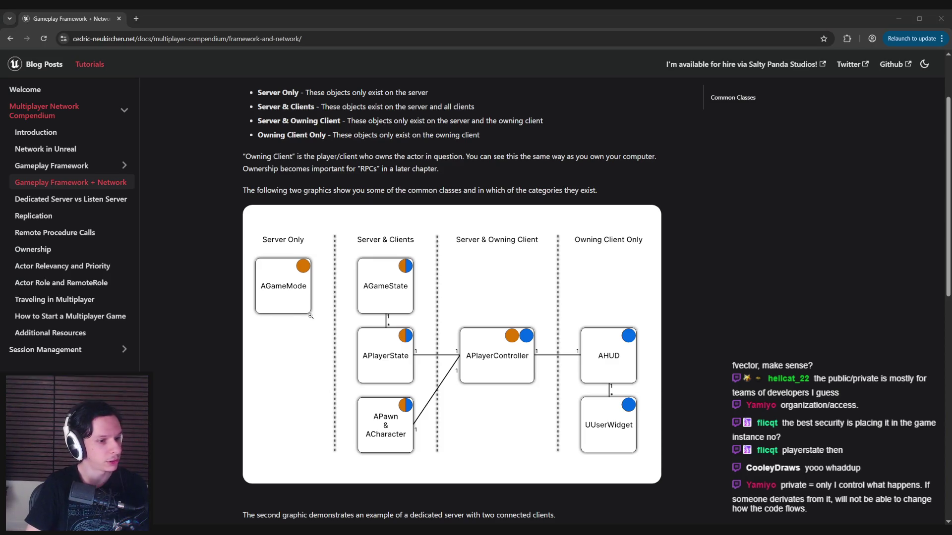
{"action": "left_click", "coordinate": [292, 298]}
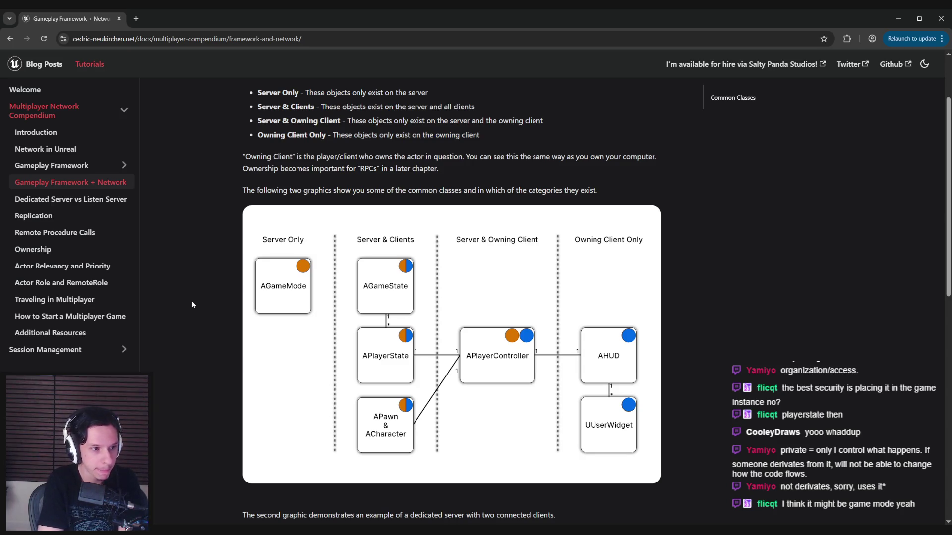
Return from the class diagram to the Unreal editor showing GameWorldLevel and the 0_Core blueprints
{"action": "key", "text": "alt+Tab"}
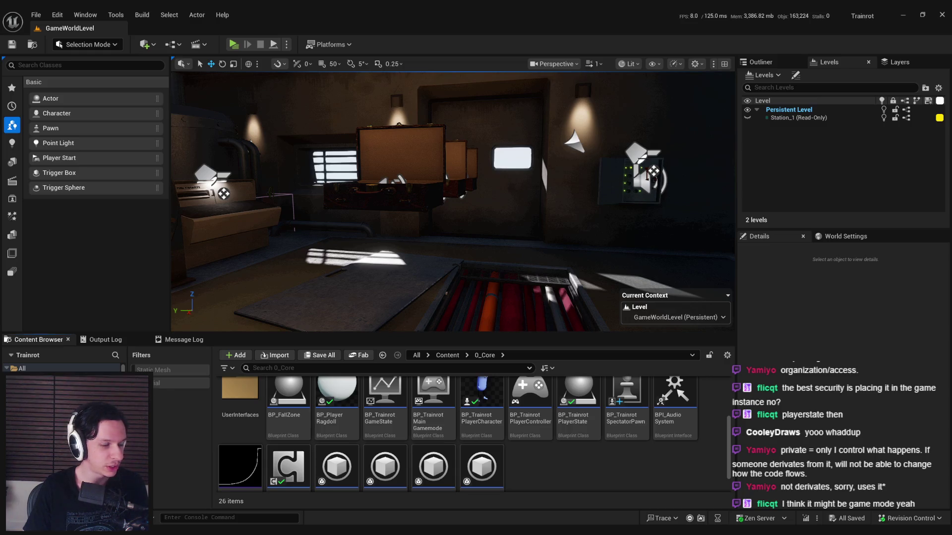
{"action": "key", "text": "alt+Tab"}
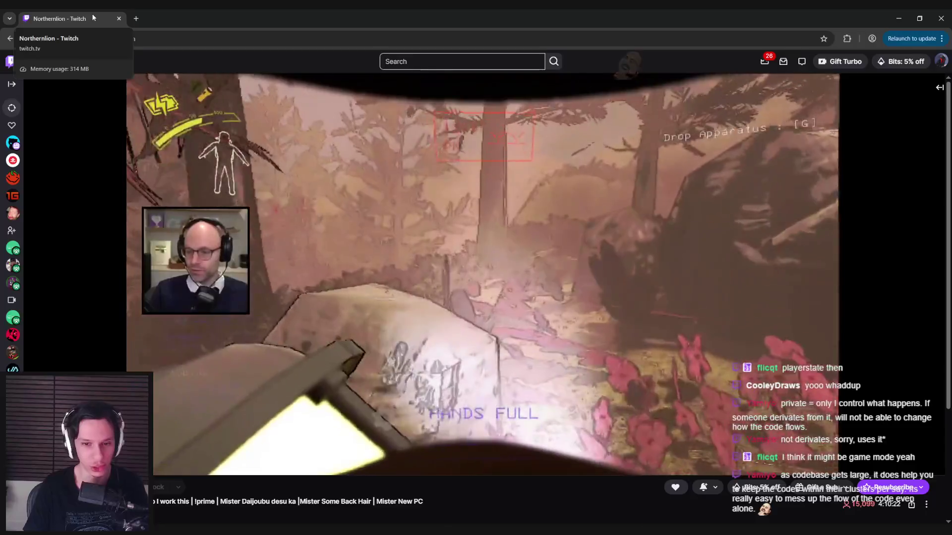
{"action": "key", "text": "alt+Tab"}
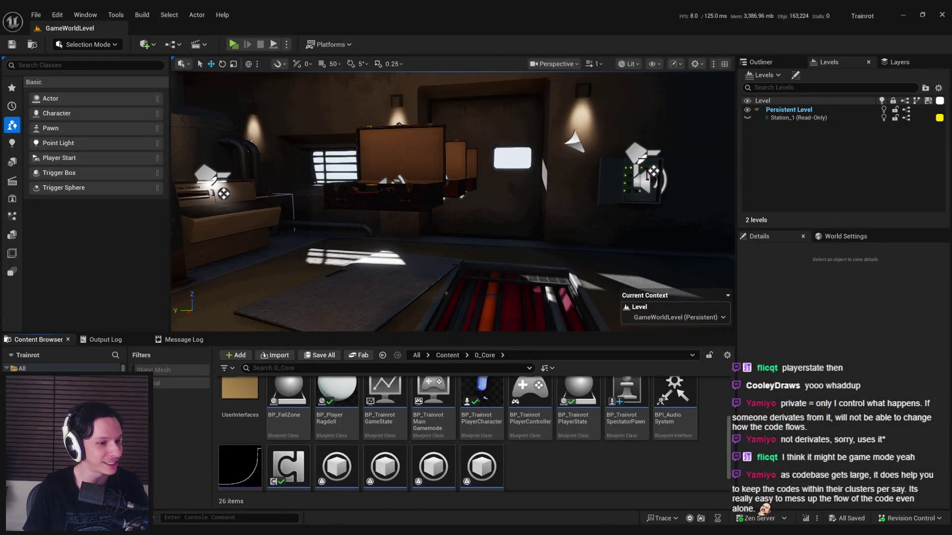
{"action": "left_click_drag", "start_coordinate": [383, 278], "coordinate": [430, 266]}
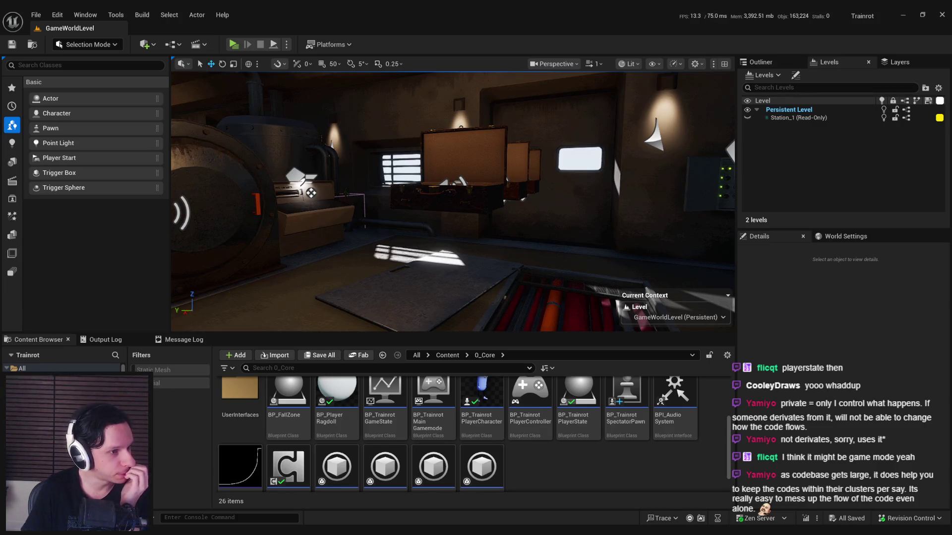
{"action": "left_click_drag", "start_coordinate": [368, 302], "coordinate": [368, 302]}
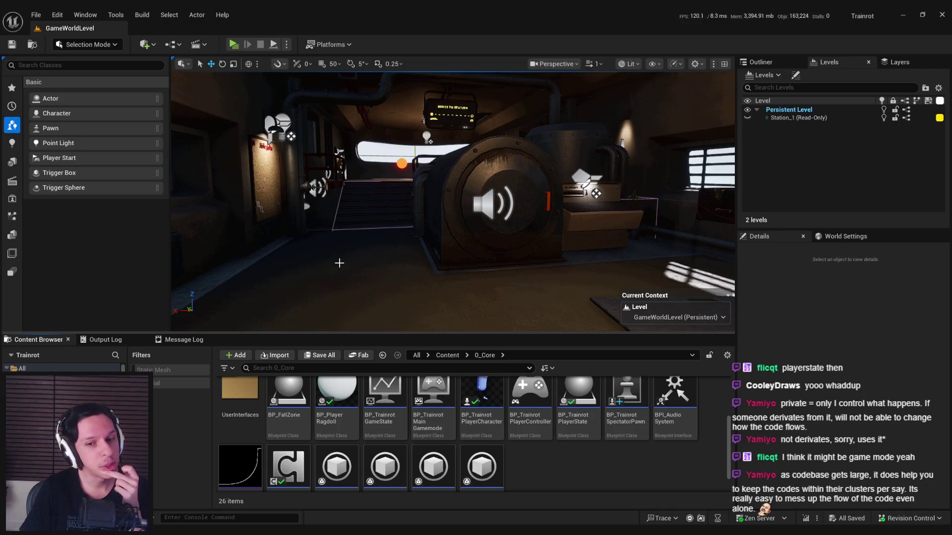
{"action": "left_click_drag", "start_coordinate": [339, 263], "coordinate": [317, 262]}
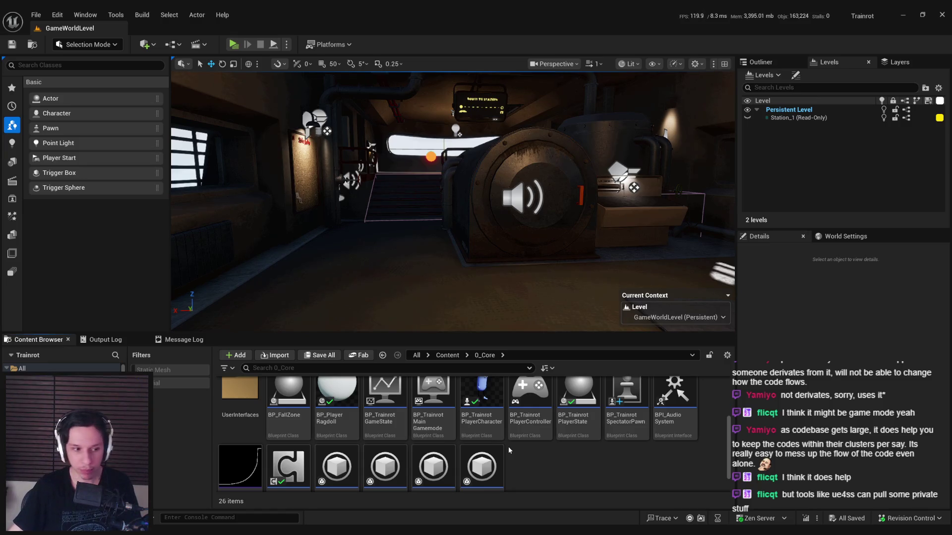
Use the Content breadcrumb to show the 15 top-level items, including 0_Core, 1_Levels and 2_Audio
{"action": "mouse_move", "coordinate": [450, 381]}
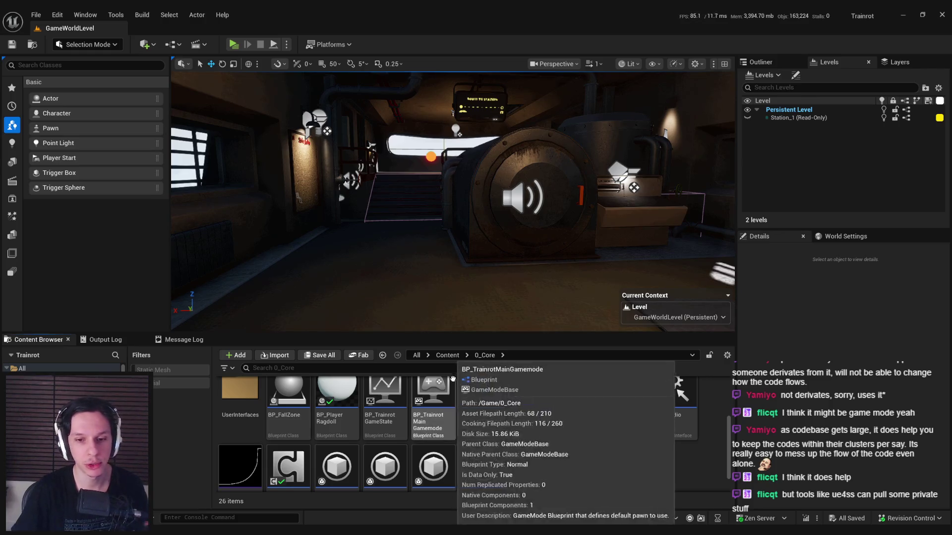
{"action": "left_click", "coordinate": [448, 353]}
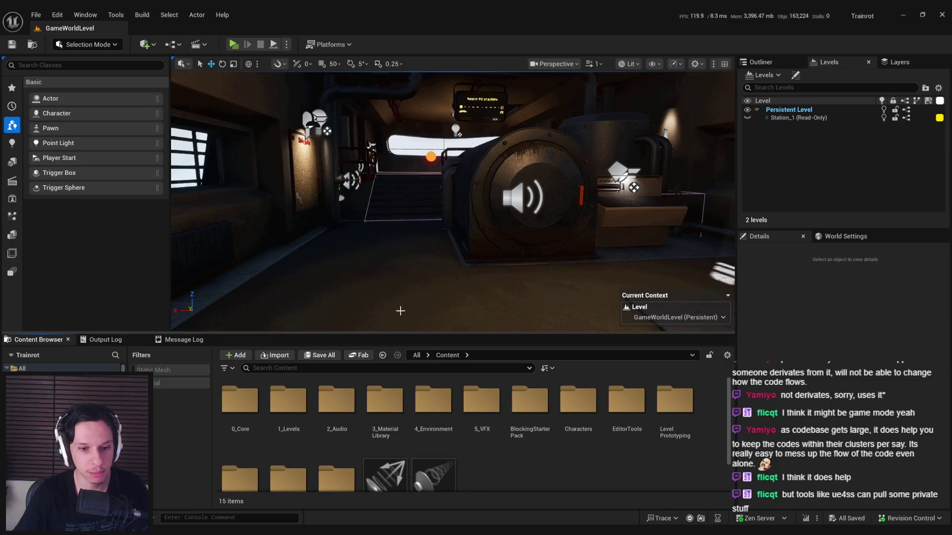
{"action": "scroll", "coordinate": [399, 319], "scroll_direction": "up", "scroll_amount": 2}
{"action": "left_click_drag", "start_coordinate": [446, 198], "coordinate": [426, 233]}
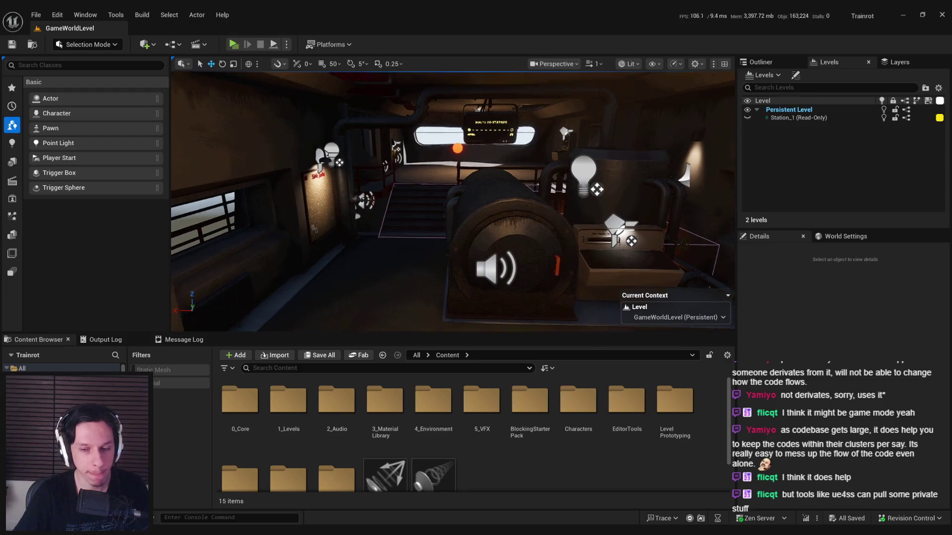
{"action": "mouse_move", "coordinate": [265, 530]}
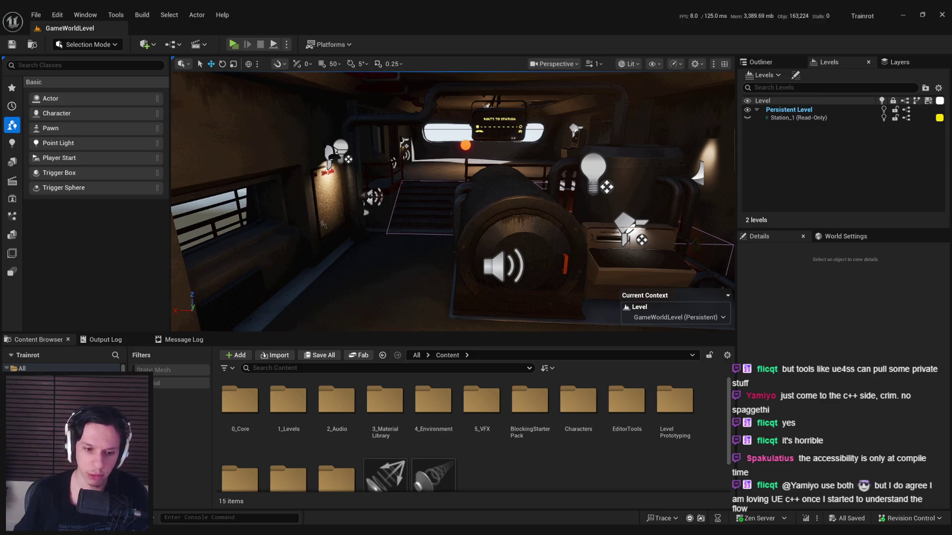
Browse to 0_Core > Items, briefly opening and closing BP_Item-CleaningSponge
{"action": "double_click", "coordinate": [240, 400]}
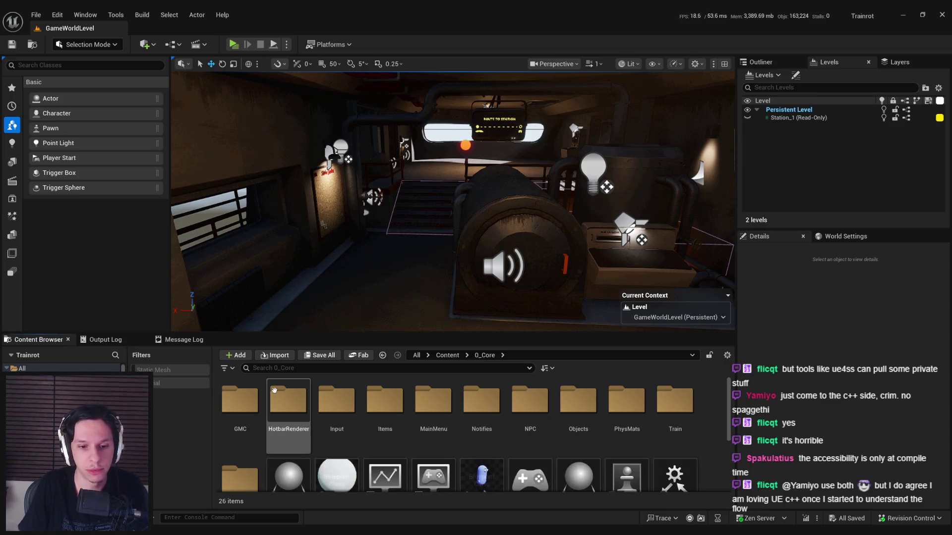
{"action": "double_click", "coordinate": [370, 404]}
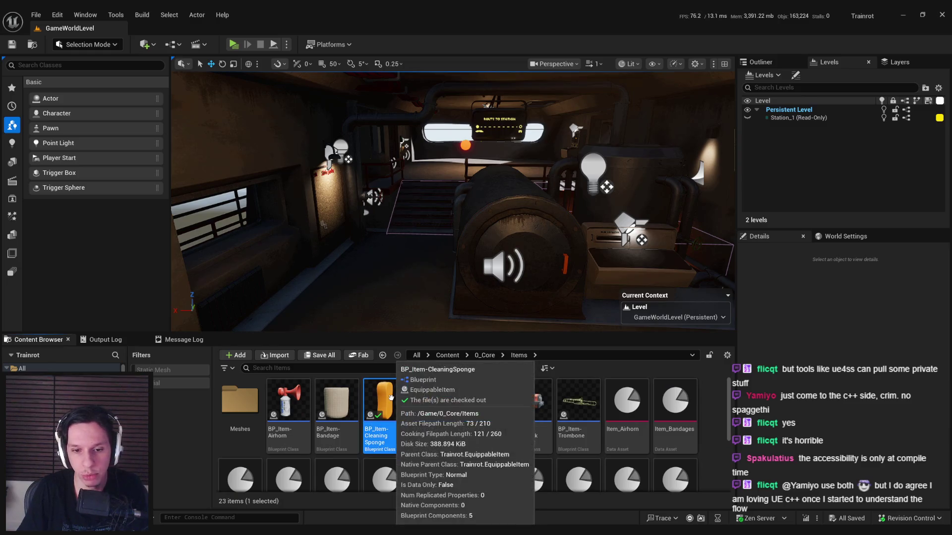
{"action": "double_click", "coordinate": [389, 404]}
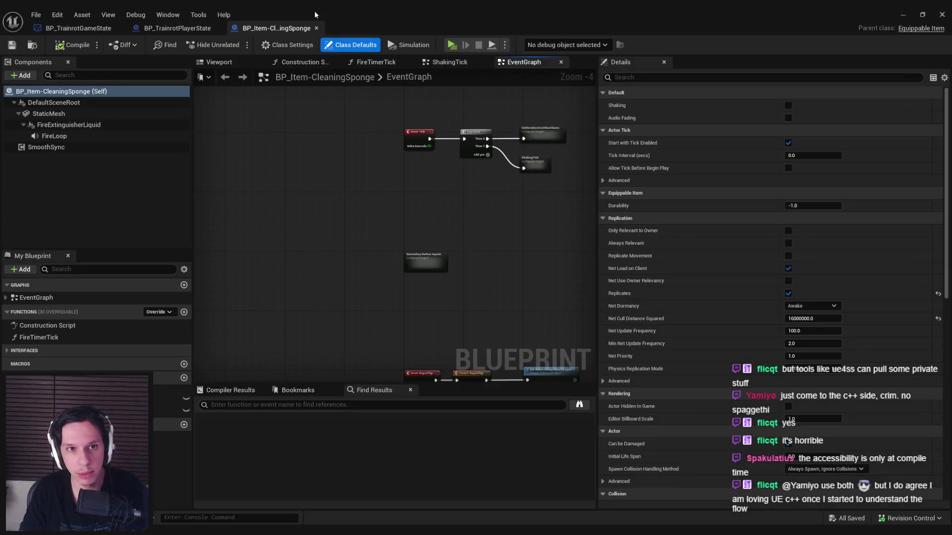
{"action": "left_click", "coordinate": [317, 29]}
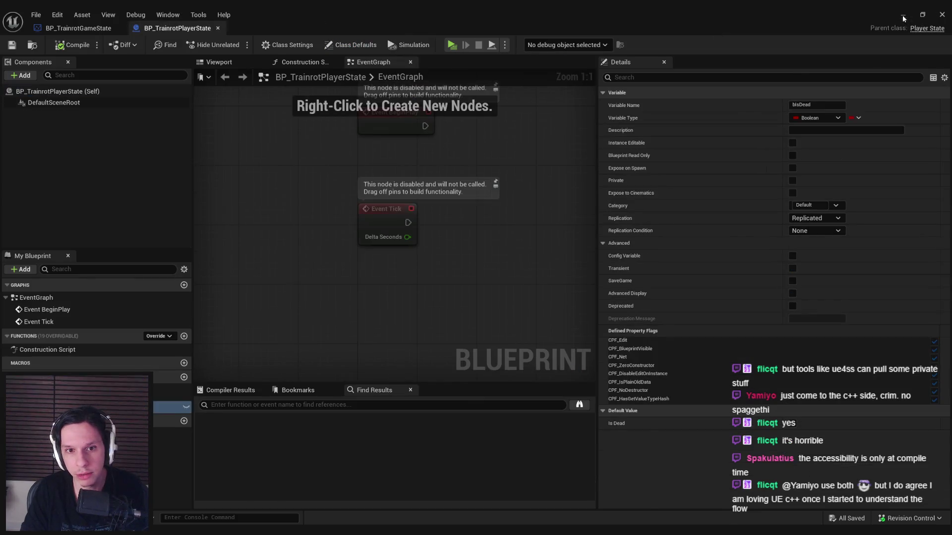
{"action": "left_click", "coordinate": [903, 14]}
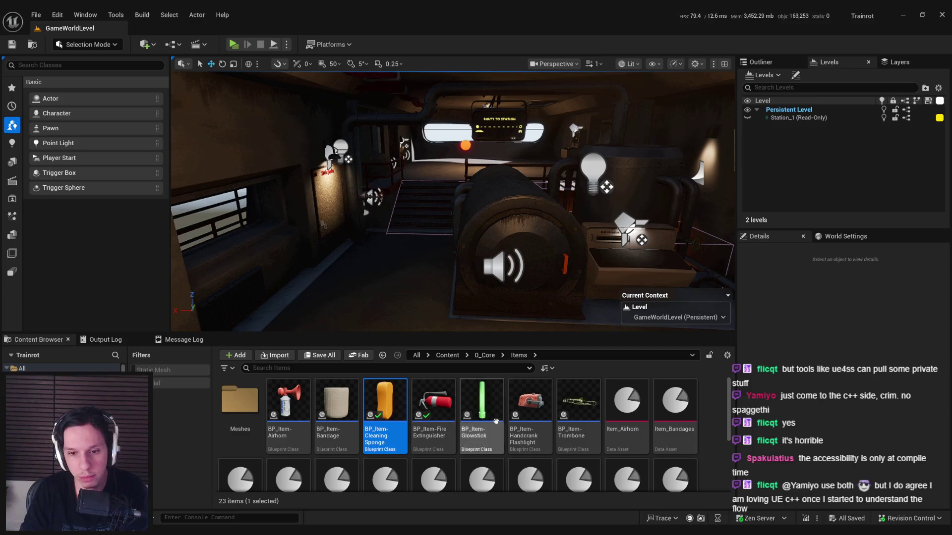
Open BP_Item-HandcrankFlashlight and select the node groups around its line trace
{"action": "double_click", "coordinate": [529, 410]}
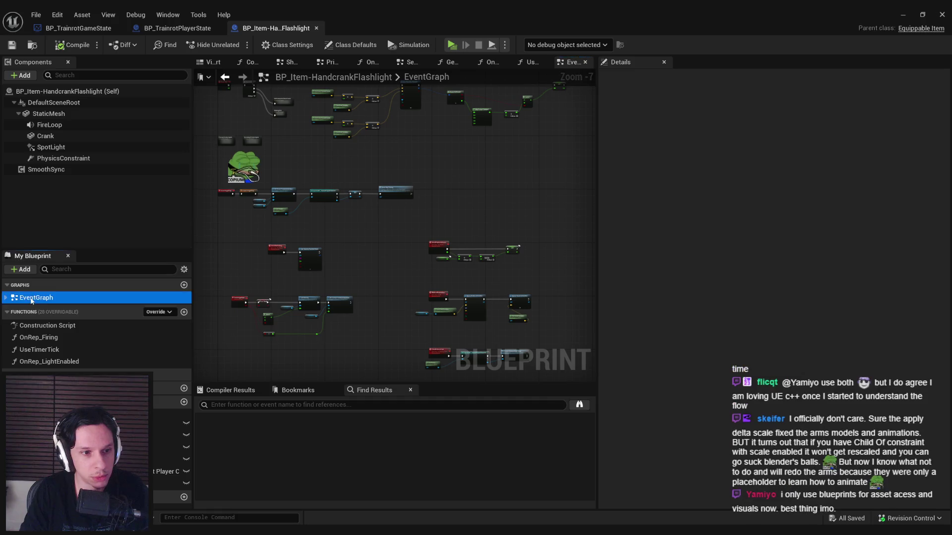
{"action": "scroll", "coordinate": [367, 227], "scroll_direction": "up", "scroll_amount": 3}
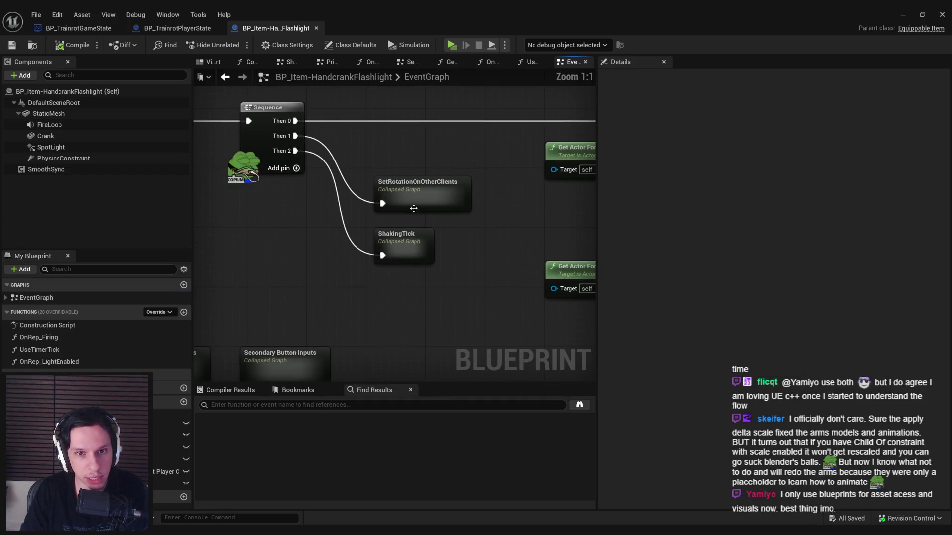
{"action": "scroll", "coordinate": [298, 233], "scroll_direction": "down", "scroll_amount": 2}
{"action": "scroll", "coordinate": [461, 220], "scroll_direction": "up", "scroll_amount": 2}
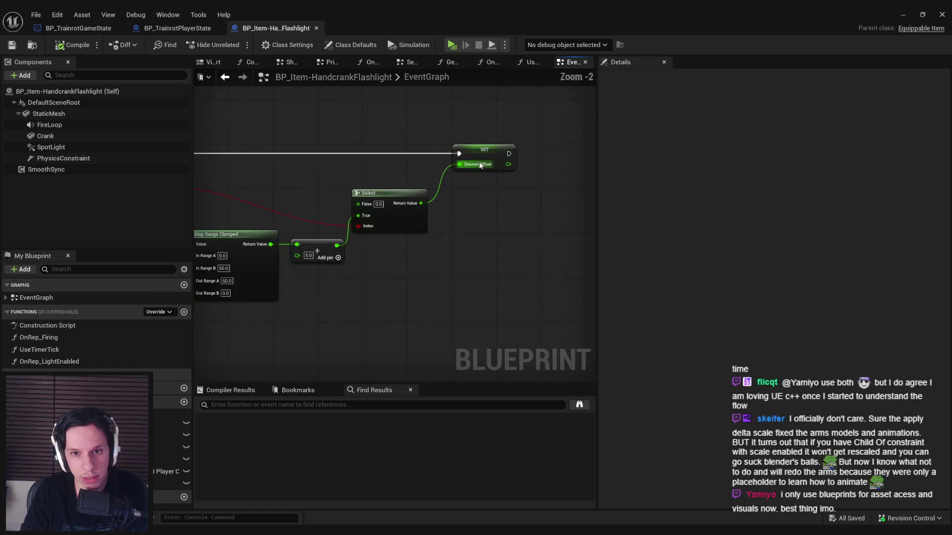
{"action": "mouse_move", "coordinate": [560, 267]}
{"action": "left_mouse_down"}
{"action": "mouse_move", "coordinate": [254, 148]}
{"action": "mouse_move", "coordinate": [218, 151]}
{"action": "mouse_move", "coordinate": [340, 158]}
{"action": "left_mouse_up"}
{"action": "mouse_move", "coordinate": [495, 276]}
{"action": "left_mouse_down"}
{"action": "mouse_move", "coordinate": [346, 284]}
{"action": "mouse_move", "coordinate": [409, 200]}
{"action": "left_mouse_up"}
{"action": "scroll", "coordinate": [409, 200], "scroll_direction": "down", "scroll_amount": 2}
{"action": "left_click_drag", "start_coordinate": [278, 129], "coordinate": [550, 227]}
{"action": "scroll", "coordinate": [367, 183], "scroll_direction": "up", "scroll_amount": 5}
{"action": "scroll", "coordinate": [298, 217], "scroll_direction": "down", "scroll_amount": 2}
Bring the Tick, BeginPlay and Line Trace By Channel chains into view
{"action": "left_click_drag", "start_coordinate": [450, 189], "coordinate": [454, 214]}
{"action": "scroll", "coordinate": [454, 214], "scroll_direction": "down", "scroll_amount": 2}
{"action": "scroll", "coordinate": [355, 238], "scroll_direction": "up", "scroll_amount": 2}
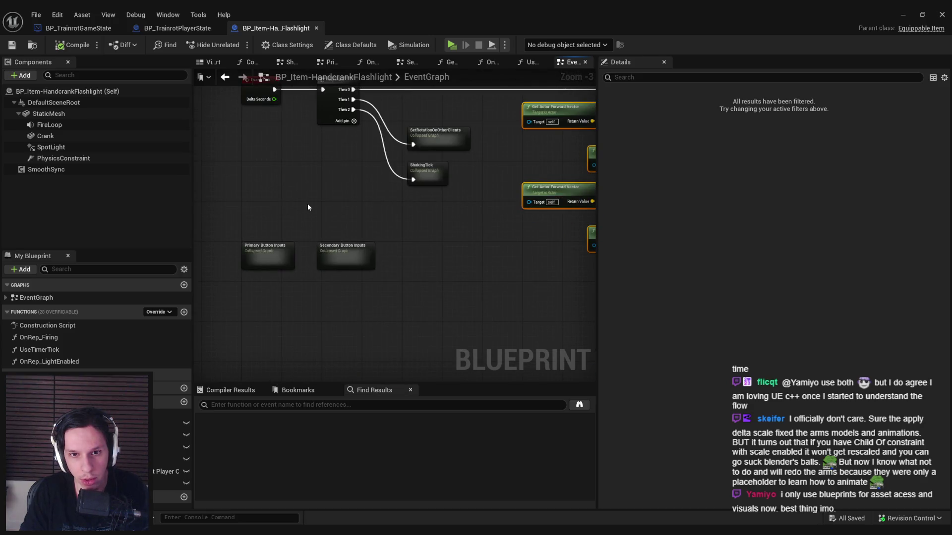
{"action": "scroll", "coordinate": [473, 227], "scroll_direction": "down", "scroll_amount": 1}
{"action": "left_click_drag", "start_coordinate": [431, 259], "coordinate": [329, 201]}
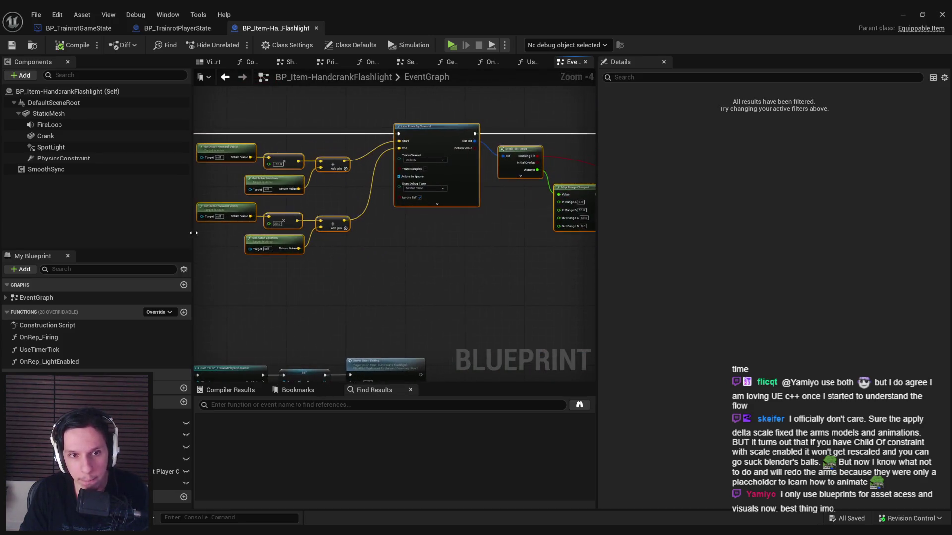
{"action": "scroll", "coordinate": [329, 201], "scroll_direction": "down", "scroll_amount": 2}
{"action": "left_click_drag", "start_coordinate": [307, 159], "coordinate": [582, 266]}
{"action": "left_click", "coordinate": [582, 270]}
{"action": "scroll", "coordinate": [356, 216], "scroll_direction": "up", "scroll_amount": 3}
{"action": "scroll", "coordinate": [350, 219], "scroll_direction": "down", "scroll_amount": 2}
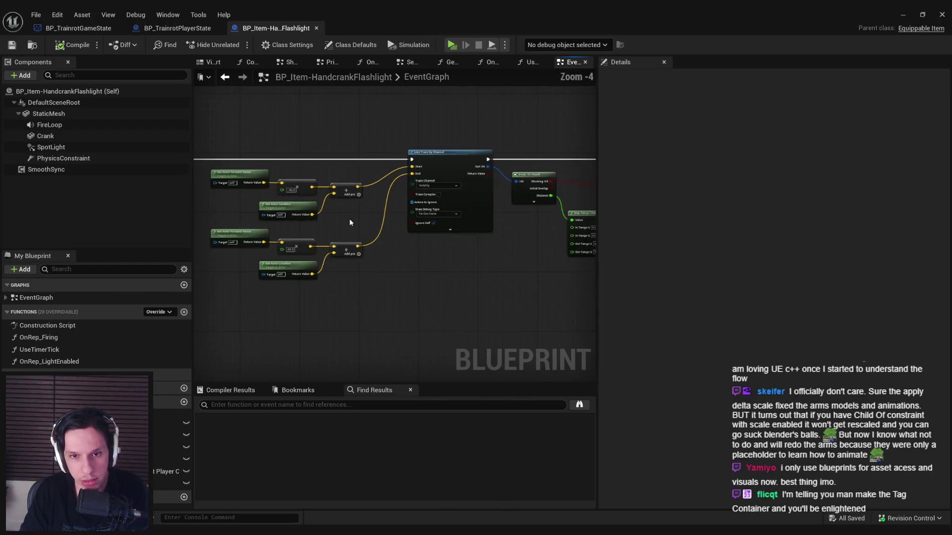
{"action": "scroll", "coordinate": [494, 201], "scroll_direction": "down", "scroll_amount": 1}
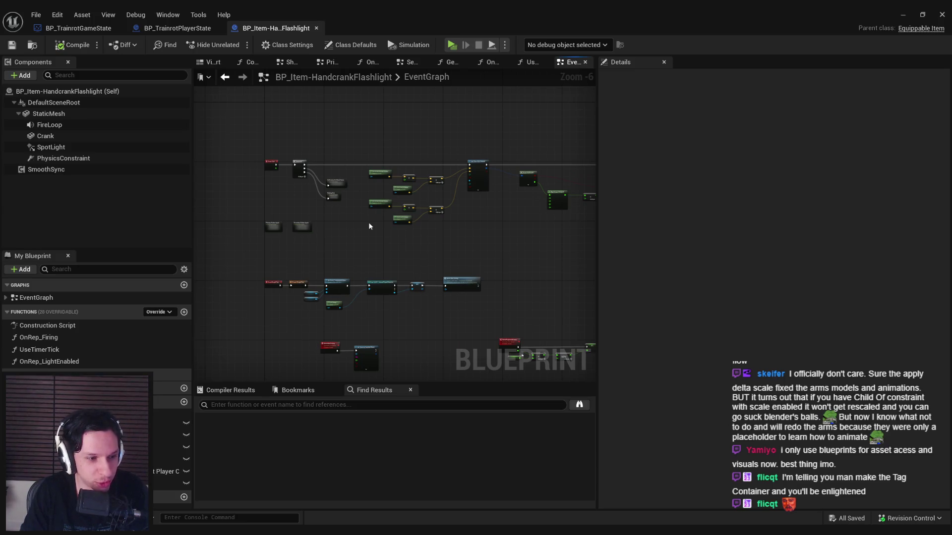
Inspect the vector math and the Break Hit Result, Map Range and Select nodes
{"action": "scroll", "coordinate": [370, 223], "scroll_direction": "up", "scroll_amount": 1}
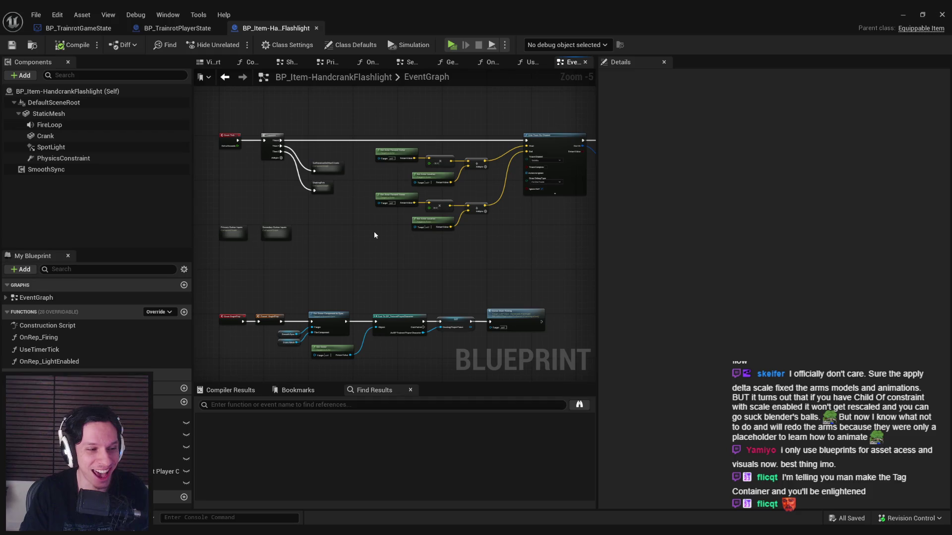
{"action": "scroll", "coordinate": [366, 236], "scroll_direction": "down", "scroll_amount": 2}
{"action": "scroll", "coordinate": [317, 254], "scroll_direction": "up", "scroll_amount": 3}
{"action": "scroll", "coordinate": [317, 254], "scroll_direction": "down", "scroll_amount": 2}
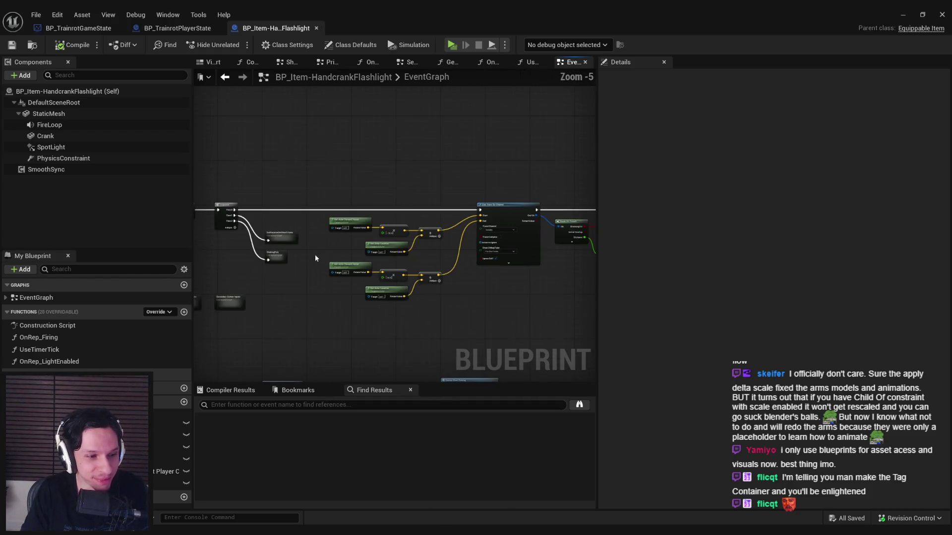
{"action": "scroll", "coordinate": [331, 203], "scroll_direction": "up", "scroll_amount": 2}
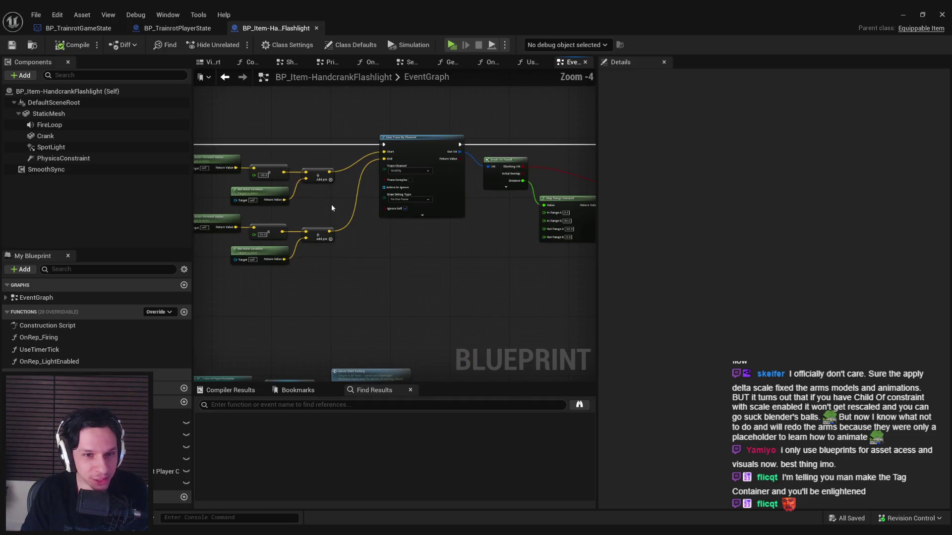
{"action": "scroll", "coordinate": [328, 212], "scroll_direction": "down", "scroll_amount": 2}
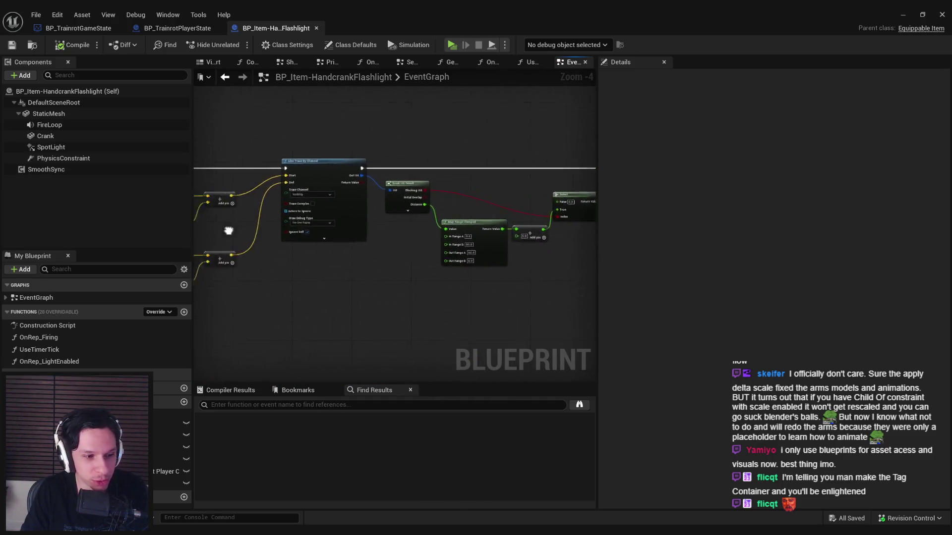
{"action": "scroll", "coordinate": [273, 219], "scroll_direction": "up", "scroll_amount": 2}
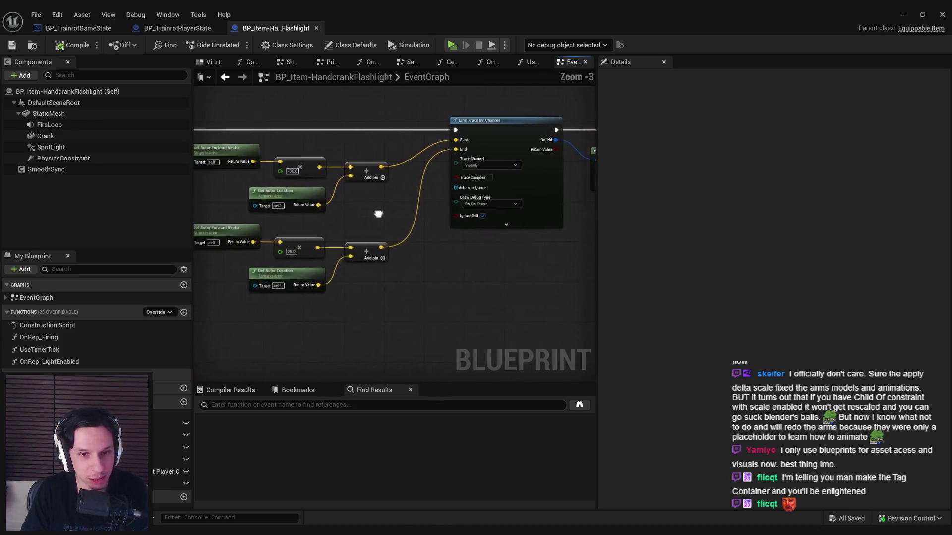
{"action": "mouse_move", "coordinate": [407, 220]}
{"action": "left_mouse_down"}
{"action": "mouse_move", "coordinate": [333, 219]}
{"action": "mouse_move", "coordinate": [495, 228]}
{"action": "mouse_move", "coordinate": [333, 221]}
{"action": "left_mouse_up"}
{"action": "scroll", "coordinate": [496, 228], "scroll_direction": "up", "scroll_amount": 1}
{"action": "scroll", "coordinate": [446, 233], "scroll_direction": "down", "scroll_amount": 1}
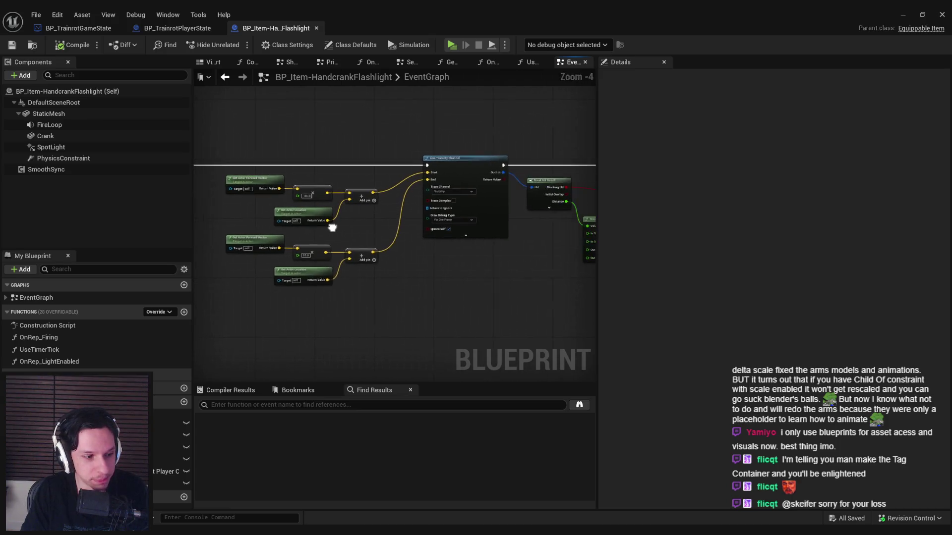
{"action": "left_click_drag", "start_coordinate": [407, 269], "coordinate": [356, 272]}
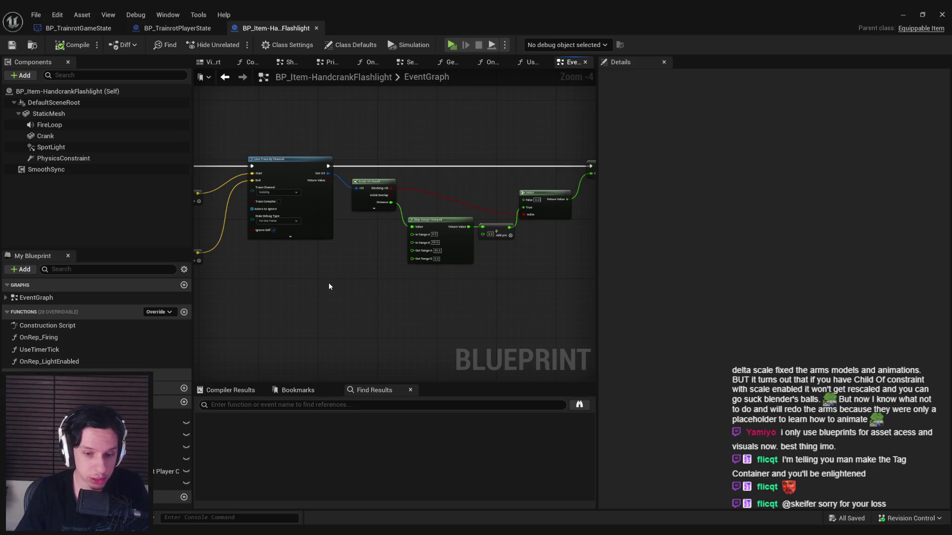
{"action": "scroll", "coordinate": [477, 287], "scroll_direction": "down", "scroll_amount": 1}
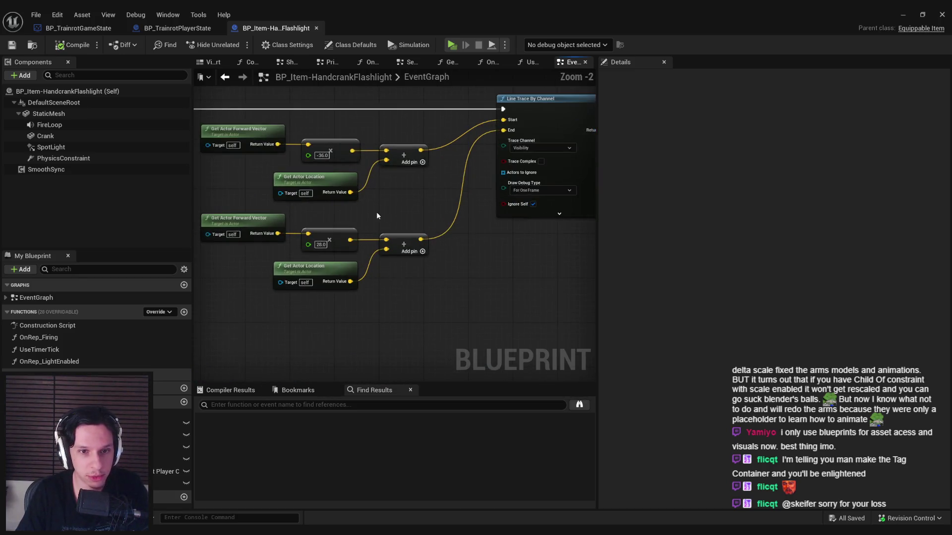
{"action": "scroll", "coordinate": [388, 214], "scroll_direction": "up", "scroll_amount": 1}
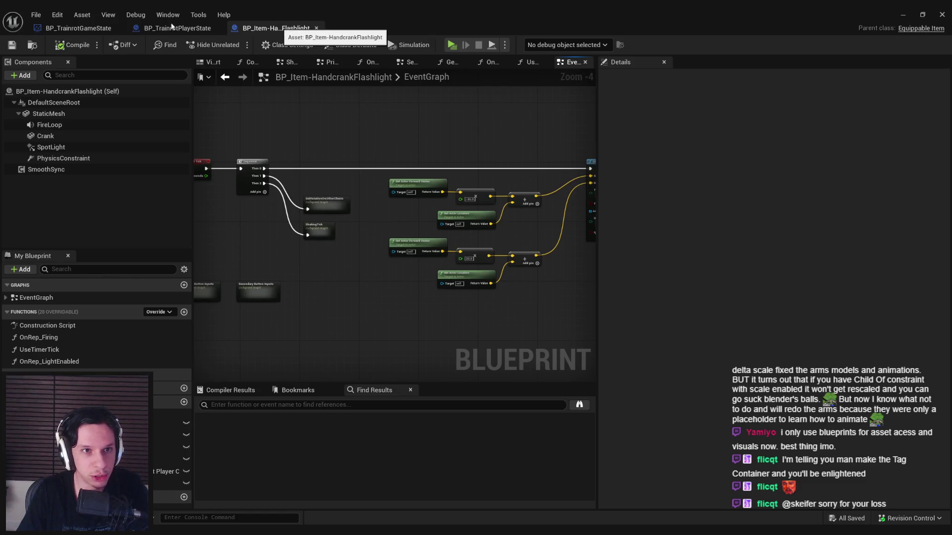
In the player state, leave bIsDead's replication condition at None, then return to BP_TrainrotGameState
{"action": "left_click", "coordinate": [168, 28]}
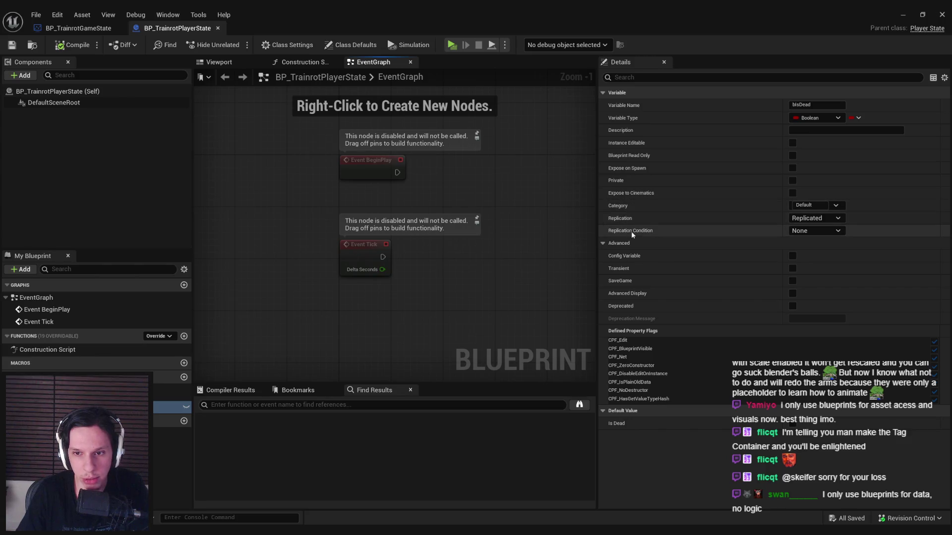
{"action": "left_click", "coordinate": [808, 231]}
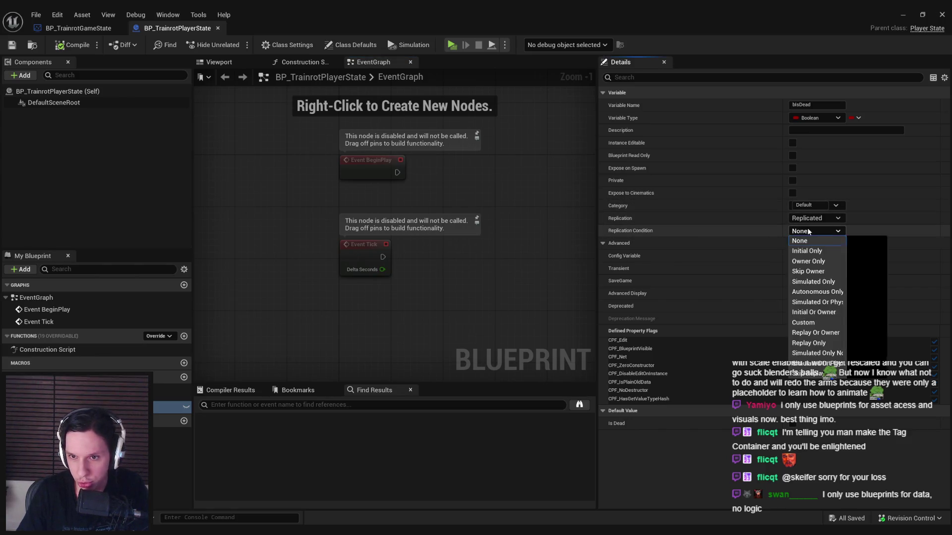
{"action": "left_click", "coordinate": [637, 228]}
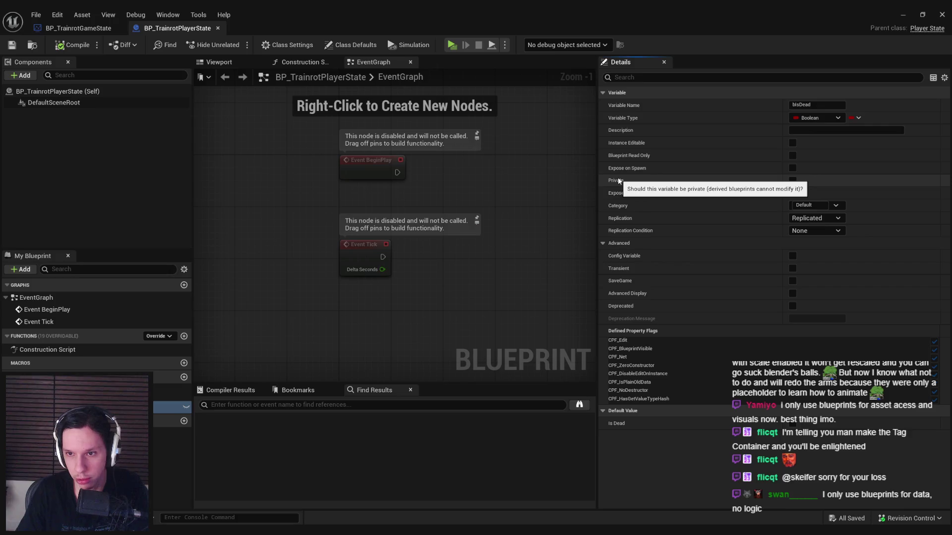
{"action": "left_click", "coordinate": [605, 242]}
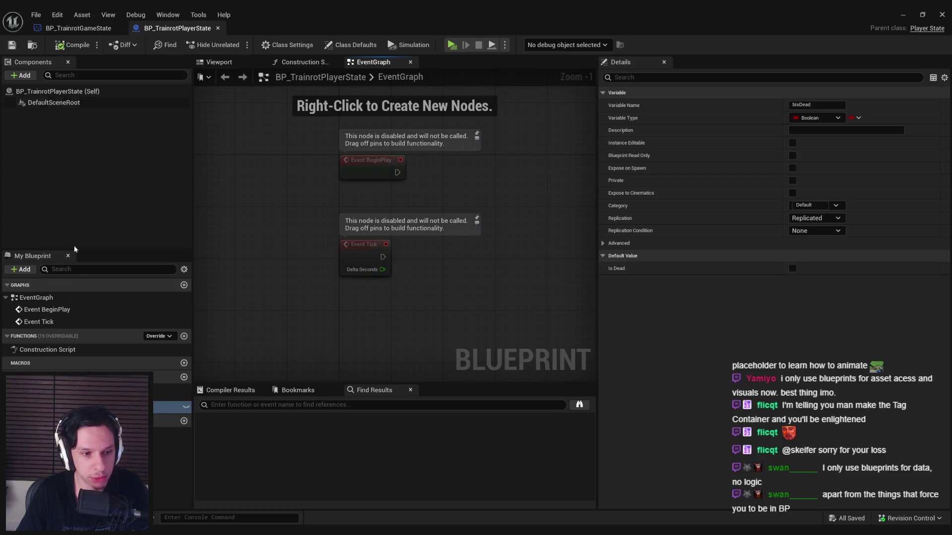
{"action": "left_click", "coordinate": [78, 28]}
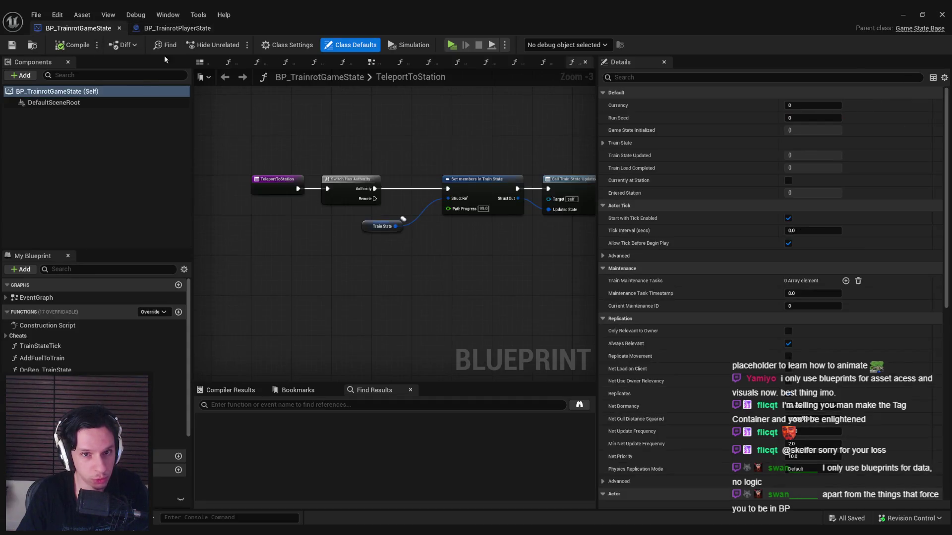
Open BP_TrainrotGameState's EventGraph, briefly checking the player state tab
{"action": "double_click", "coordinate": [35, 297]}
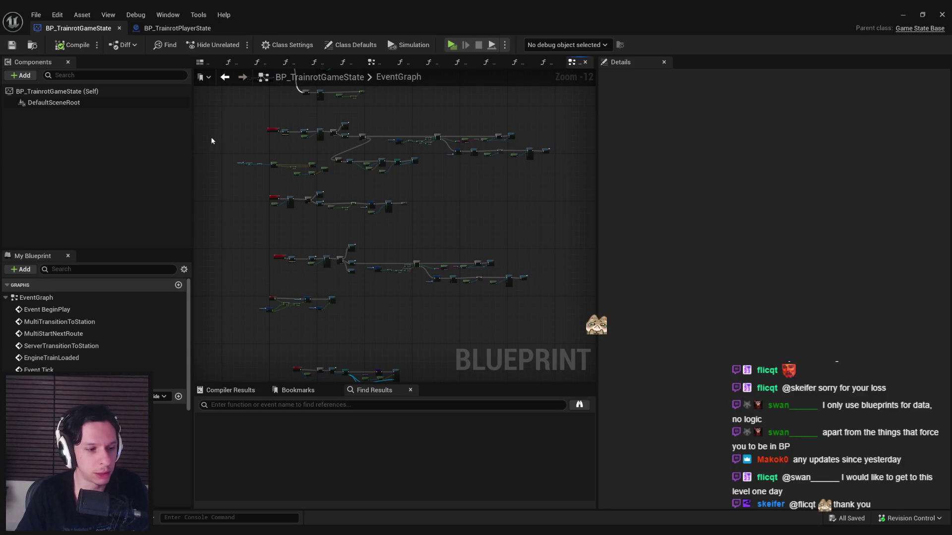
{"action": "left_click", "coordinate": [162, 31]}
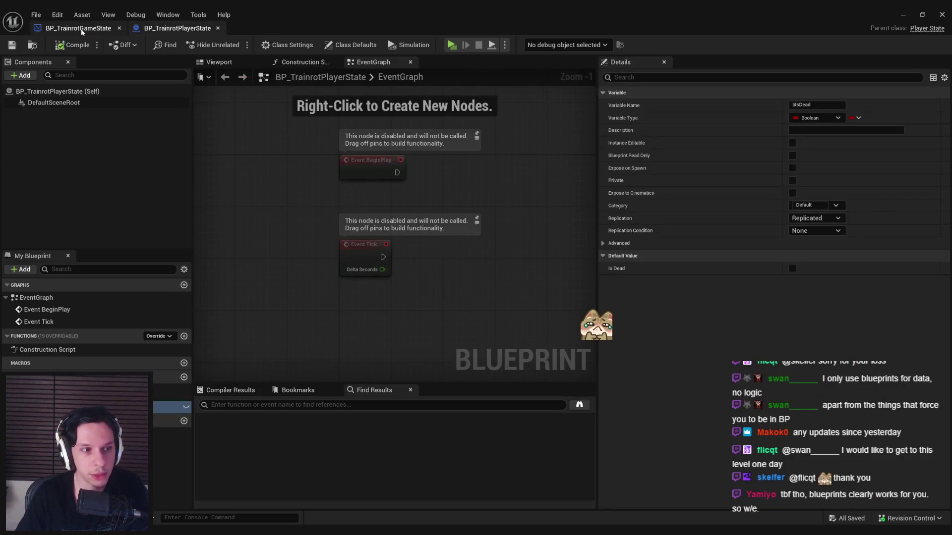
{"action": "left_click", "coordinate": [82, 31]}
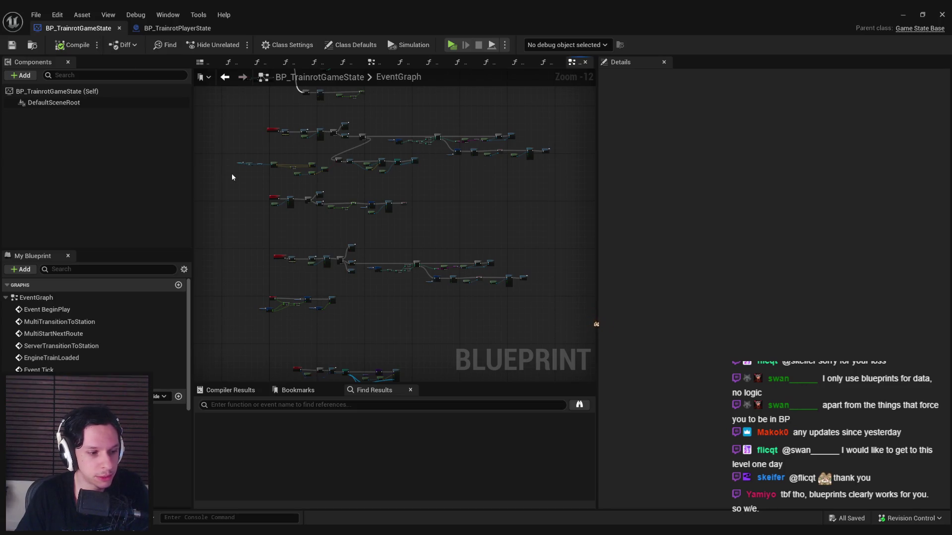
{"action": "scroll", "coordinate": [294, 239], "scroll_direction": "up", "scroll_amount": 4}
{"action": "scroll", "coordinate": [302, 255], "scroll_direction": "down", "scroll_amount": 4}
{"action": "scroll", "coordinate": [266, 183], "scroll_direction": "up", "scroll_amount": 2}
Move the bottom node row upward, compile, and check out the blueprint
{"action": "left_click_drag", "start_coordinate": [264, 267], "coordinate": [438, 336]}
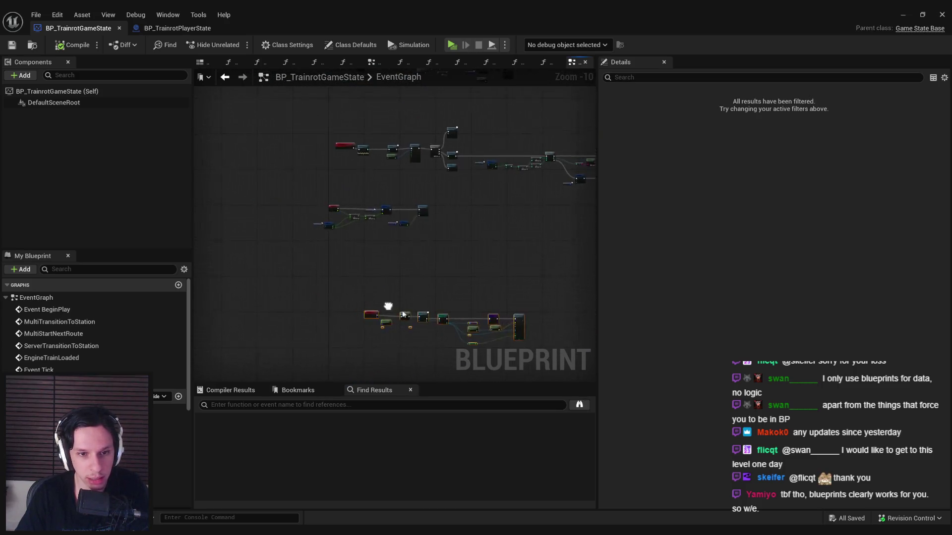
{"action": "scroll", "coordinate": [381, 303], "scroll_direction": "up", "scroll_amount": 4}
{"action": "left_click_drag", "start_coordinate": [313, 234], "coordinate": [309, 212]}
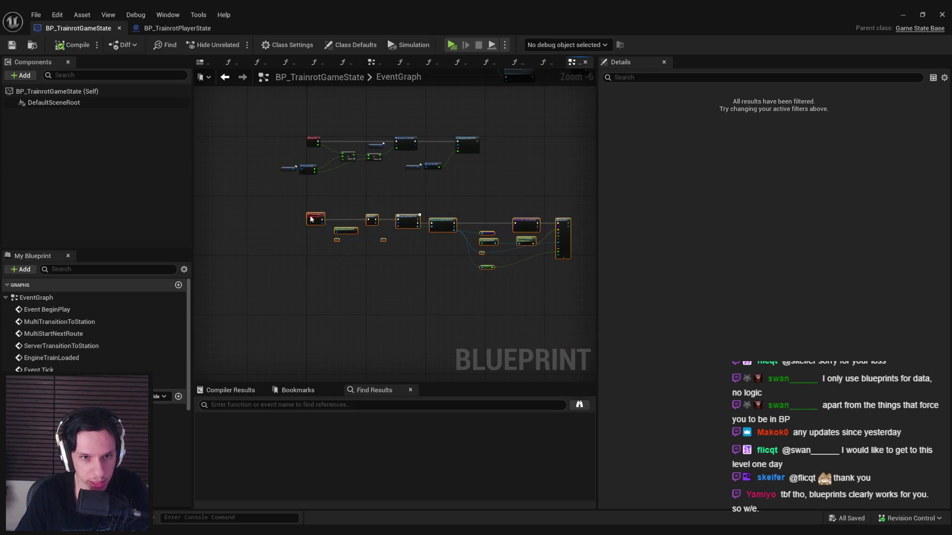
{"action": "left_click", "coordinate": [76, 49]}
{"action": "left_click", "coordinate": [466, 377]}
Deselect the nodes and look over the BeginPlay, EngineTrainLoaded, station-transition and Tick events
{"action": "scroll", "coordinate": [292, 218], "scroll_direction": "down", "scroll_amount": 2}
{"action": "scroll", "coordinate": [238, 159], "scroll_direction": "down", "scroll_amount": 2}
{"action": "mouse_move", "coordinate": [205, 141]}
{"action": "left_mouse_down"}
{"action": "mouse_move", "coordinate": [600, 220]}
{"action": "mouse_move", "coordinate": [511, 219]}
{"action": "left_mouse_up"}
{"action": "scroll", "coordinate": [292, 196], "scroll_direction": "up", "scroll_amount": 6}
{"action": "left_click", "coordinate": [285, 245]}
{"action": "scroll", "coordinate": [286, 246], "scroll_direction": "down", "scroll_amount": 3}
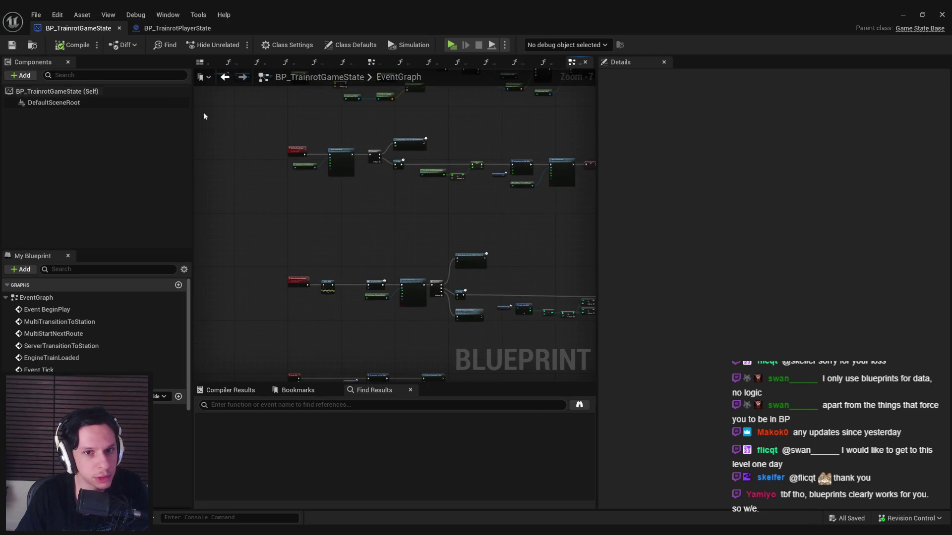
{"action": "scroll", "coordinate": [340, 266], "scroll_direction": "up", "scroll_amount": 3}
{"action": "scroll", "coordinate": [394, 270], "scroll_direction": "down", "scroll_amount": 2}
{"action": "scroll", "coordinate": [383, 254], "scroll_direction": "up", "scroll_amount": 2}
{"action": "scroll", "coordinate": [332, 235], "scroll_direction": "down", "scroll_amount": 2}
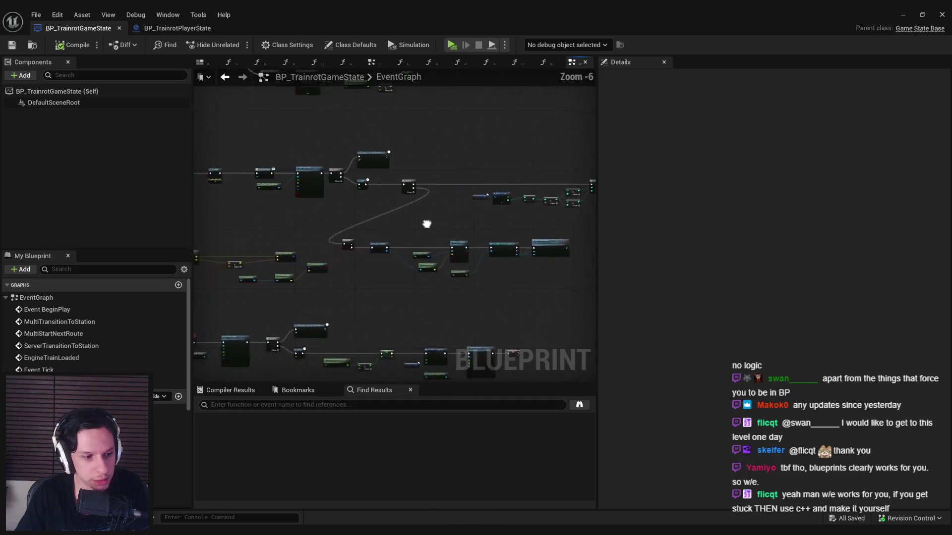
{"action": "scroll", "coordinate": [390, 230], "scroll_direction": "up", "scroll_amount": 1}
{"action": "scroll", "coordinate": [394, 307], "scroll_direction": "down", "scroll_amount": 1}
{"action": "scroll", "coordinate": [350, 330], "scroll_direction": "up", "scroll_amount": 2}
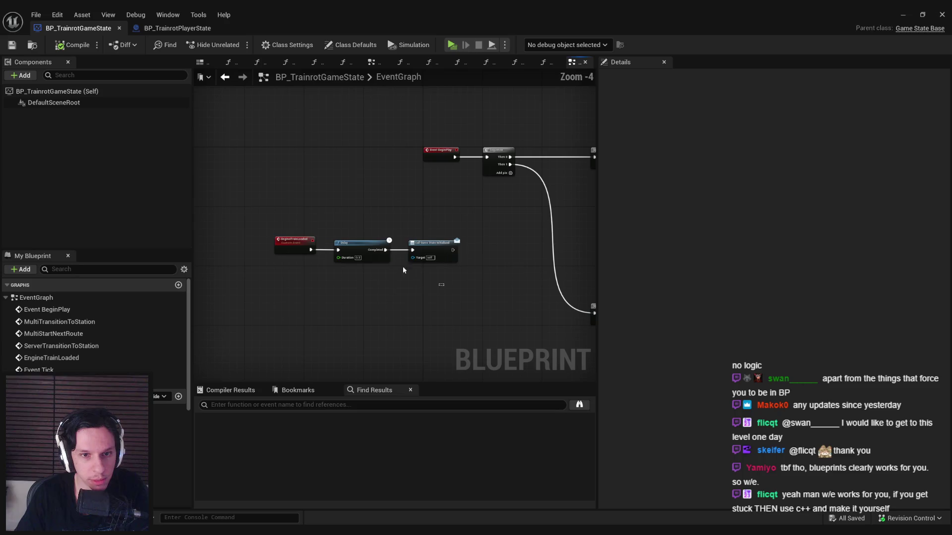
Move the EngineTrainLoaded, Delay and initialization nodes above BeginPlay and save
{"action": "left_click_drag", "start_coordinate": [419, 277], "coordinate": [268, 233]}
{"action": "mouse_move", "coordinate": [257, 290]}
{"action": "left_mouse_down"}
{"action": "mouse_move", "coordinate": [383, 118]}
{"action": "mouse_move", "coordinate": [372, 107]}
{"action": "left_mouse_up"}
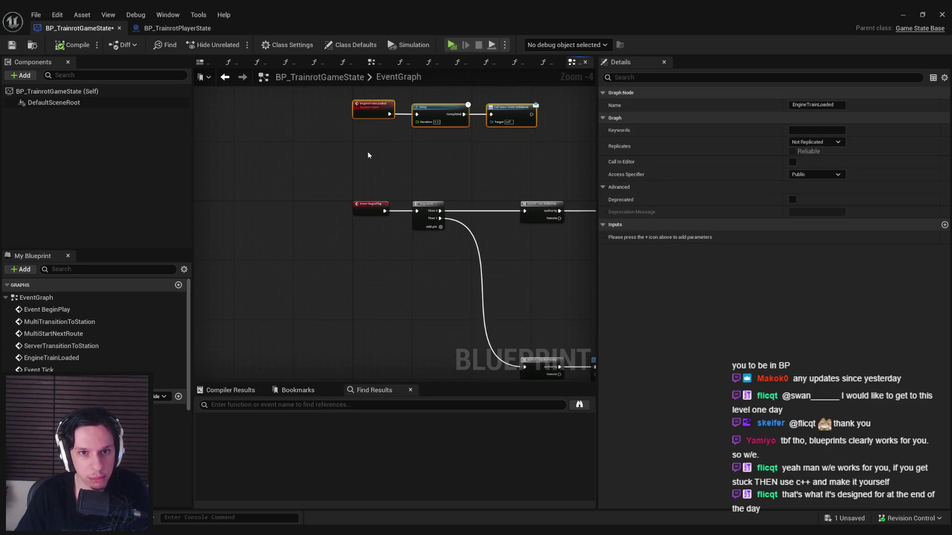
{"action": "left_click", "coordinate": [368, 150]}
{"action": "key", "text": "ctrl+s"}
Nudge Get Player Camera Manager slightly lower and compile the game state
{"action": "scroll", "coordinate": [298, 149], "scroll_direction": "down", "scroll_amount": 3}
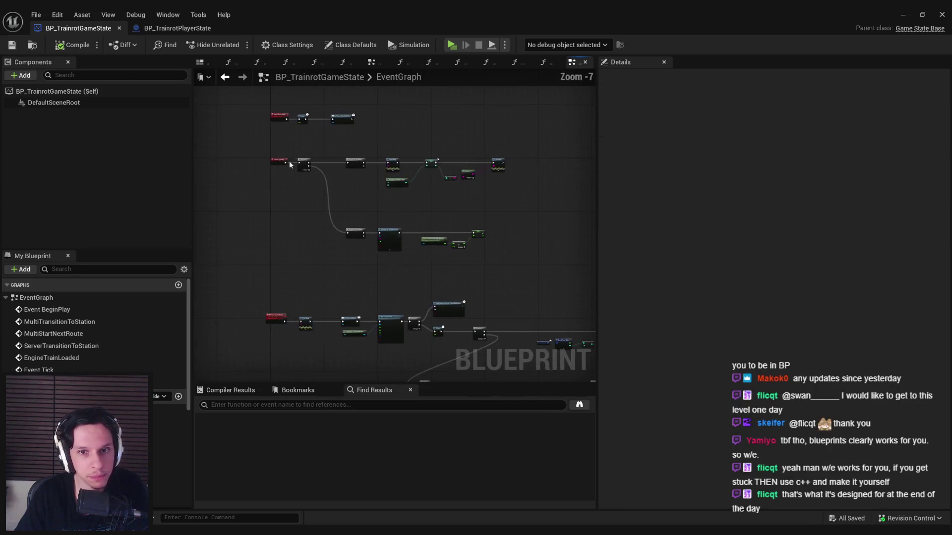
{"action": "scroll", "coordinate": [348, 230], "scroll_direction": "down", "scroll_amount": 4}
{"action": "scroll", "coordinate": [349, 224], "scroll_direction": "up", "scroll_amount": 1}
{"action": "scroll", "coordinate": [343, 225], "scroll_direction": "up", "scroll_amount": 9}
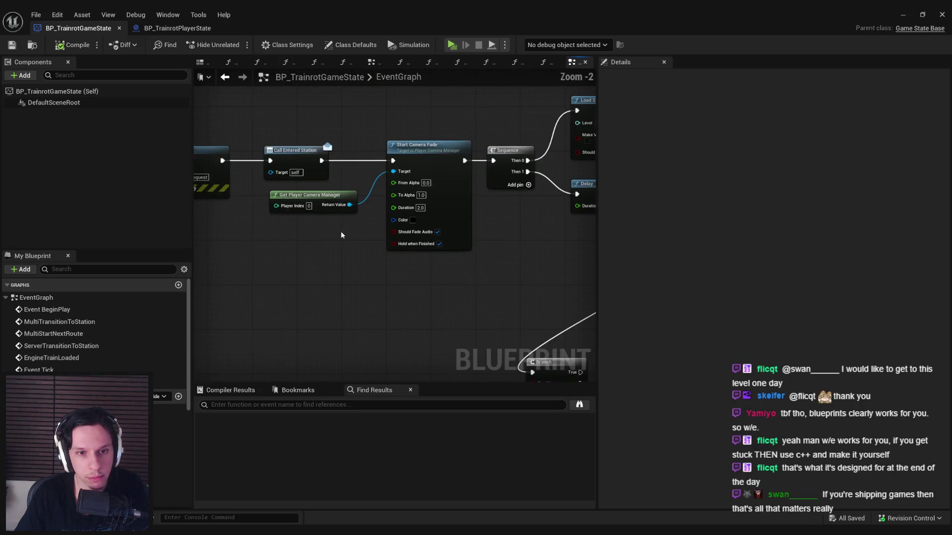
{"action": "scroll", "coordinate": [340, 235], "scroll_direction": "up", "scroll_amount": 1}
{"action": "left_click", "coordinate": [409, 227]}
{"action": "left_click_drag", "start_coordinate": [409, 227], "coordinate": [408, 234]}
{"action": "left_click", "coordinate": [408, 307]}
{"action": "left_click", "coordinate": [12, 45]}
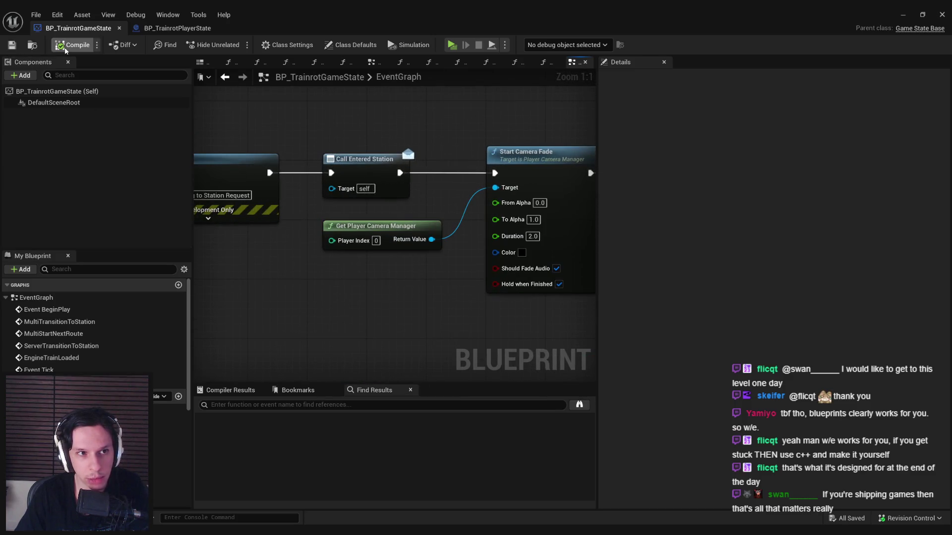
Shift the four red event and Print String nodes slightly right and save
{"action": "scroll", "coordinate": [450, 228], "scroll_direction": "down", "scroll_amount": 3}
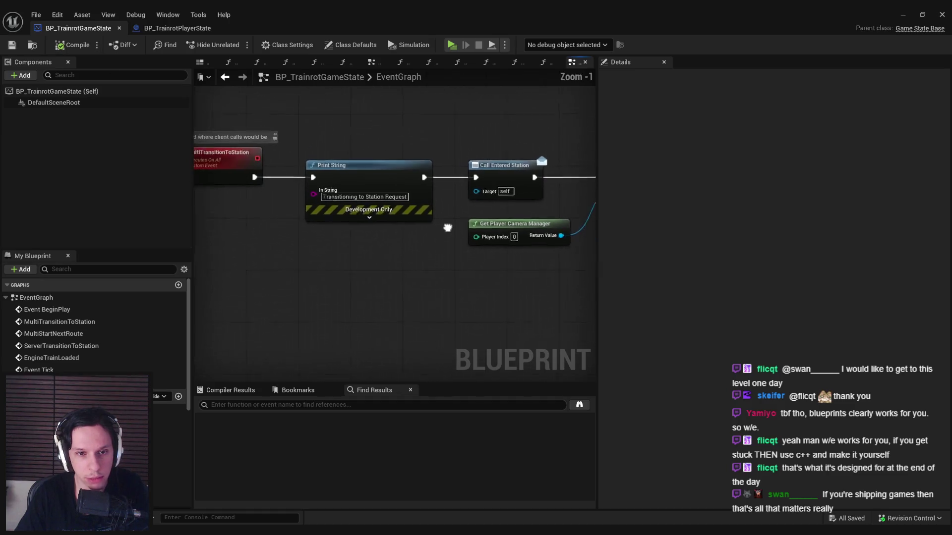
{"action": "scroll", "coordinate": [379, 242], "scroll_direction": "down", "scroll_amount": 2}
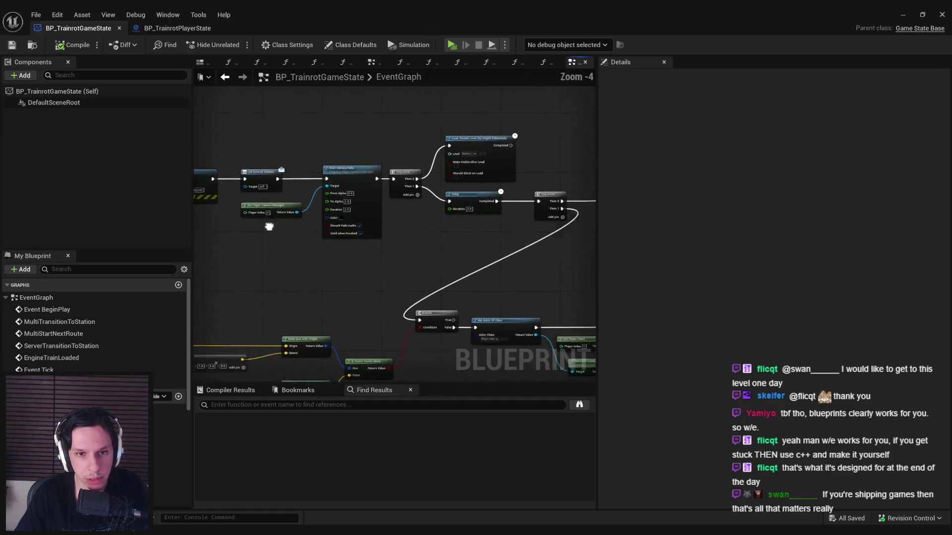
{"action": "mouse_move", "coordinate": [360, 220]}
{"action": "left_mouse_down"}
{"action": "mouse_move", "coordinate": [510, 217]}
{"action": "mouse_move", "coordinate": [467, 254]}
{"action": "mouse_move", "coordinate": [310, 228]}
{"action": "mouse_move", "coordinate": [333, 149]}
{"action": "mouse_move", "coordinate": [448, 222]}
{"action": "left_mouse_up"}
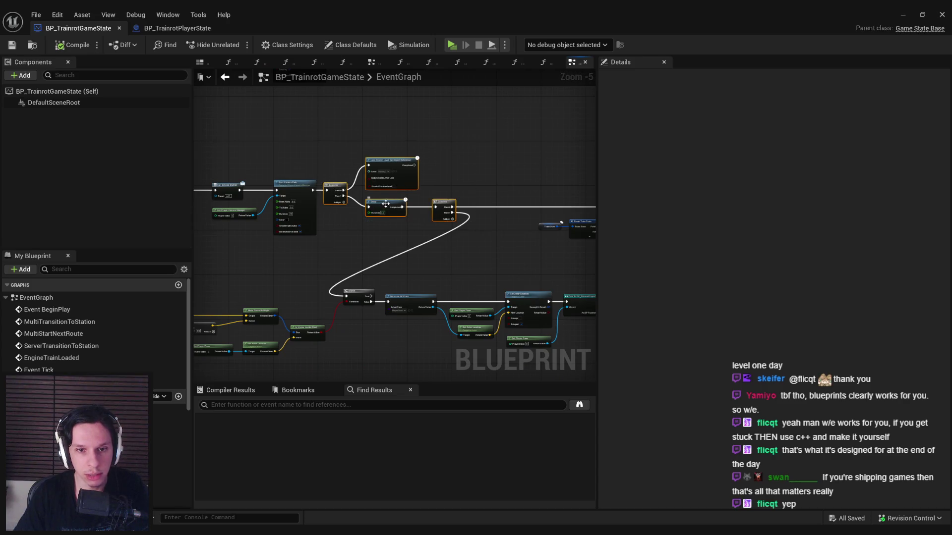
{"action": "left_click_drag", "start_coordinate": [384, 204], "coordinate": [398, 203]}
{"action": "left_click", "coordinate": [379, 225]}
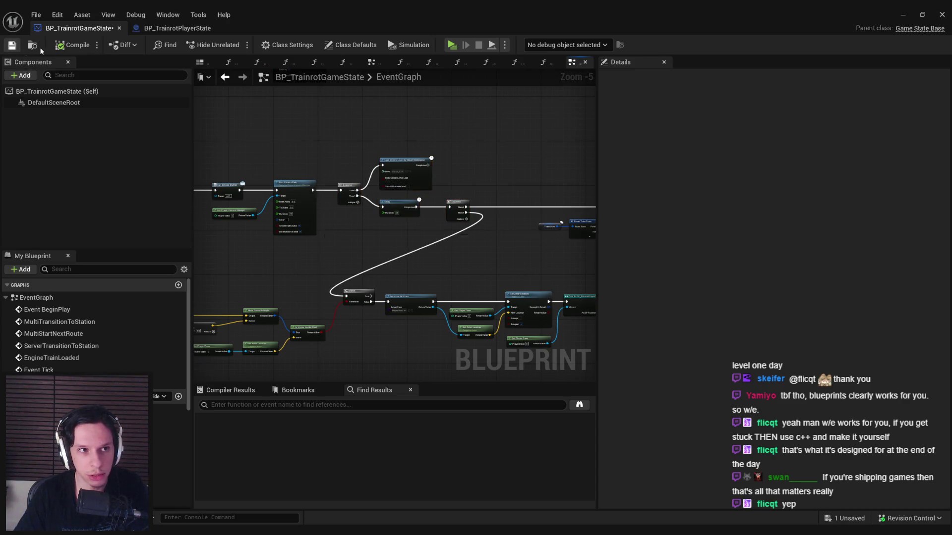
{"action": "left_click", "coordinate": [12, 45]}
Bring up BP_TrainrotPlayerState's EventGraph with the replicated bIsDead Boolean
{"action": "scroll", "coordinate": [278, 231], "scroll_direction": "up", "scroll_amount": 4}
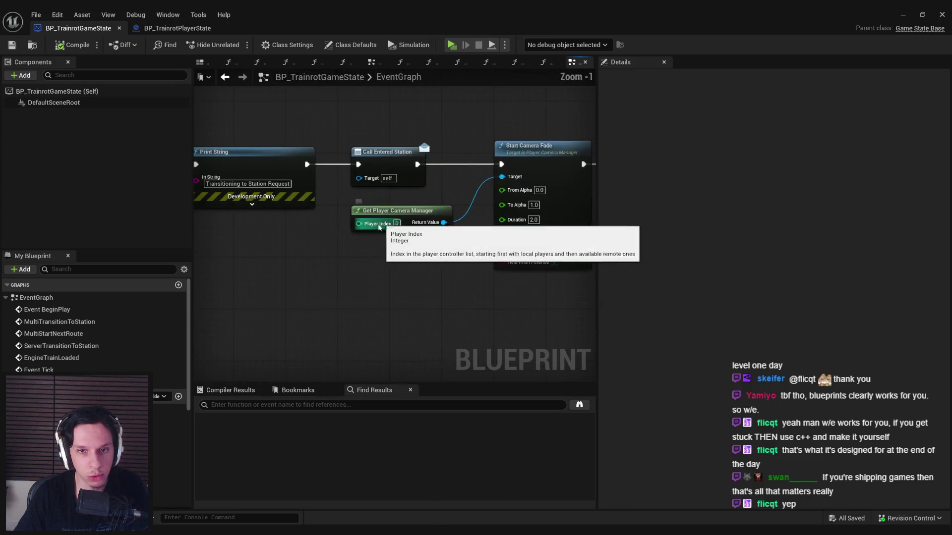
{"action": "scroll", "coordinate": [364, 237], "scroll_direction": "down", "scroll_amount": 2}
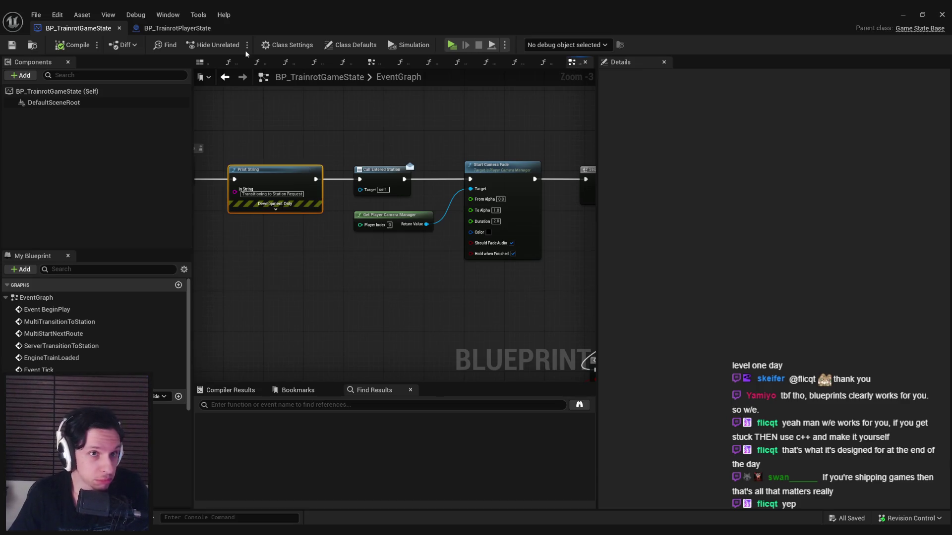
{"action": "left_click", "coordinate": [171, 28]}
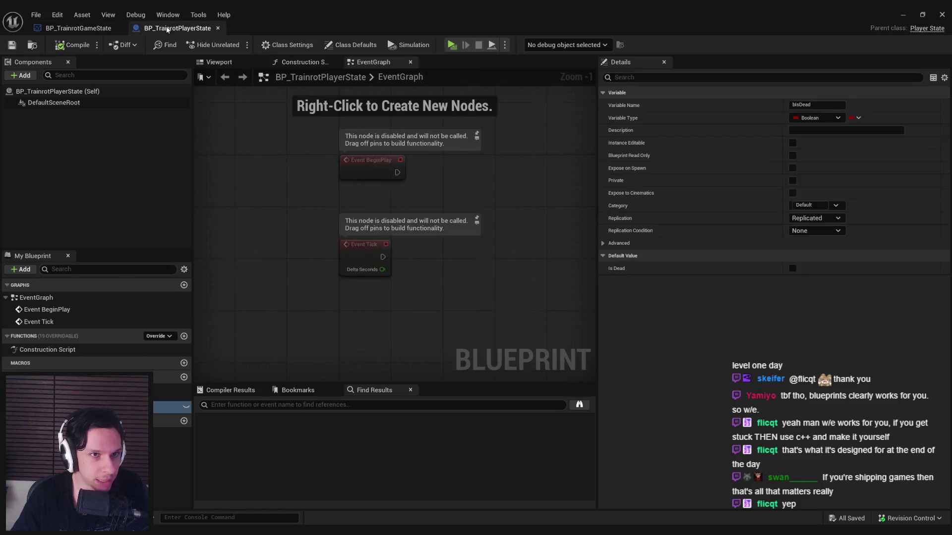
Uncheck the Path Distance pin on Break Train State in the game state blueprint
{"action": "left_click", "coordinate": [80, 29]}
{"action": "mouse_move", "coordinate": [281, 246]}
{"action": "left_mouse_down"}
{"action": "mouse_move", "coordinate": [438, 255]}
{"action": "mouse_move", "coordinate": [361, 240]}
{"action": "mouse_move", "coordinate": [383, 238]}
{"action": "left_mouse_up"}
{"action": "scroll", "coordinate": [461, 226], "scroll_direction": "up", "scroll_amount": 2}
{"action": "left_click", "coordinate": [263, 186]}
{"action": "left_click", "coordinate": [822, 193]}
{"action": "left_click", "coordinate": [371, 246]}
{"action": "left_click", "coordinate": [75, 44]}
{"action": "left_click", "coordinate": [12, 45]}
Zoom and pan across the game state graph to inspect its other nodes
{"action": "scroll", "coordinate": [380, 210], "scroll_direction": "down", "scroll_amount": 2}
{"action": "mouse_move", "coordinate": [379, 209]}
{"action": "left_mouse_down"}
{"action": "mouse_move", "coordinate": [369, 207]}
{"action": "mouse_move", "coordinate": [384, 197]}
{"action": "mouse_move", "coordinate": [413, 205]}
{"action": "mouse_move", "coordinate": [346, 209]}
{"action": "left_mouse_up"}
{"action": "scroll", "coordinate": [367, 198], "scroll_direction": "up", "scroll_amount": 3}
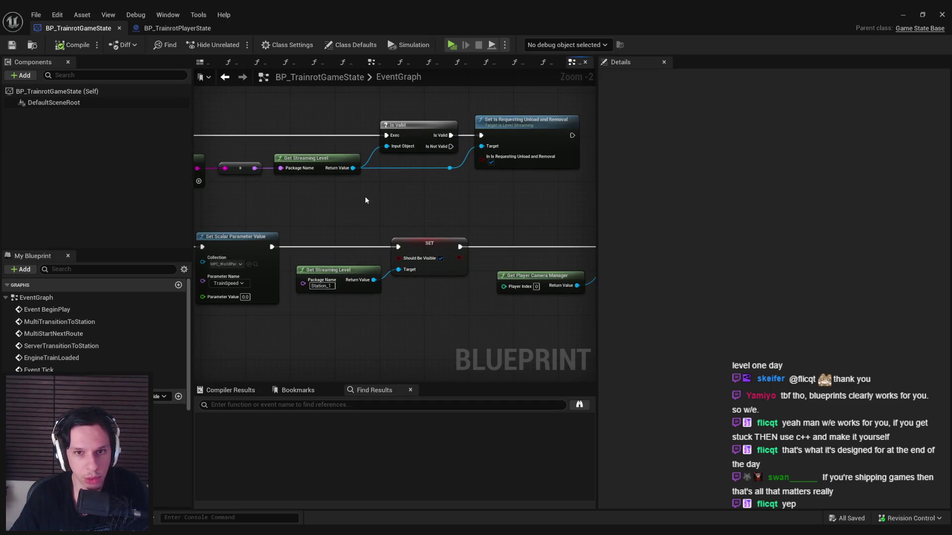
{"action": "scroll", "coordinate": [397, 215], "scroll_direction": "down", "scroll_amount": 2}
{"action": "left_click_drag", "start_coordinate": [363, 206], "coordinate": [461, 185]}
{"action": "scroll", "coordinate": [352, 192], "scroll_direction": "up", "scroll_amount": 2}
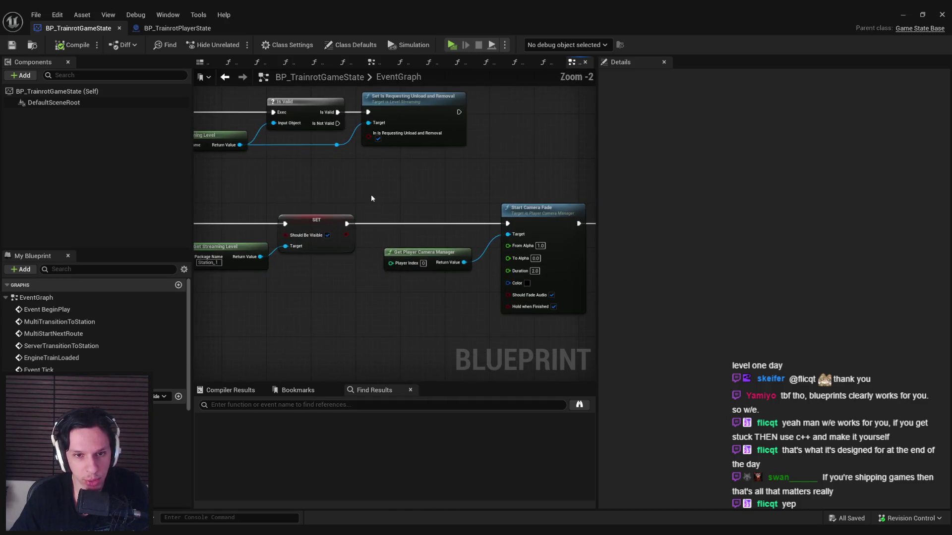
{"action": "scroll", "coordinate": [314, 190], "scroll_direction": "down", "scroll_amount": 1}
Flip between the player state and game state blueprints, checking the game state's left-side nodes
{"action": "left_click", "coordinate": [177, 27]}
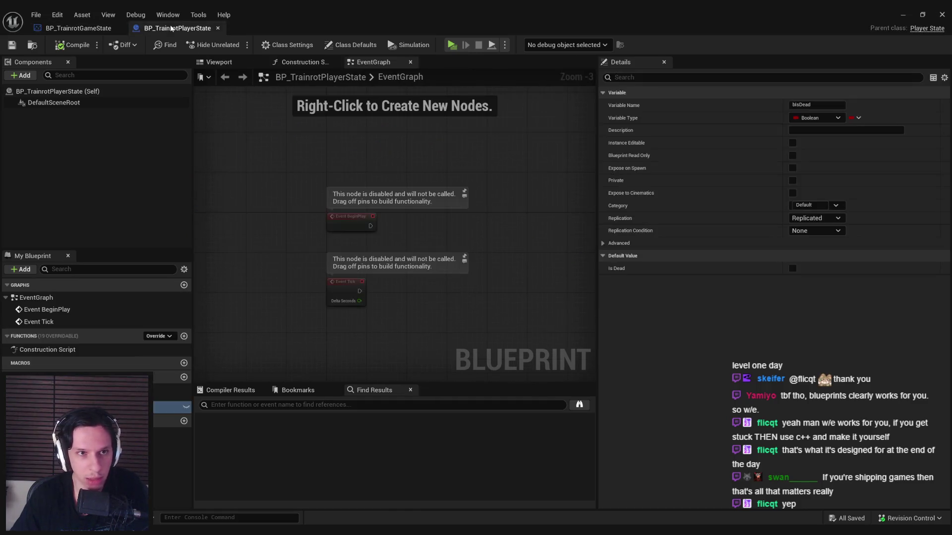
{"action": "left_click", "coordinate": [58, 28]}
{"action": "left_click_drag", "start_coordinate": [439, 194], "coordinate": [268, 231]}
{"action": "scroll", "coordinate": [269, 232], "scroll_direction": "down", "scroll_amount": 3}
{"action": "scroll", "coordinate": [385, 180], "scroll_direction": "up", "scroll_amount": 3}
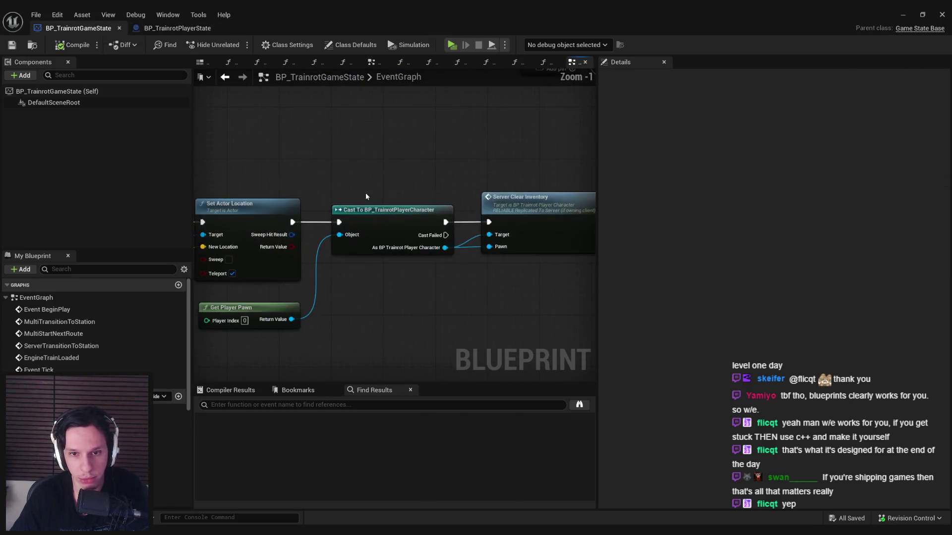
{"action": "left_click", "coordinate": [164, 28]}
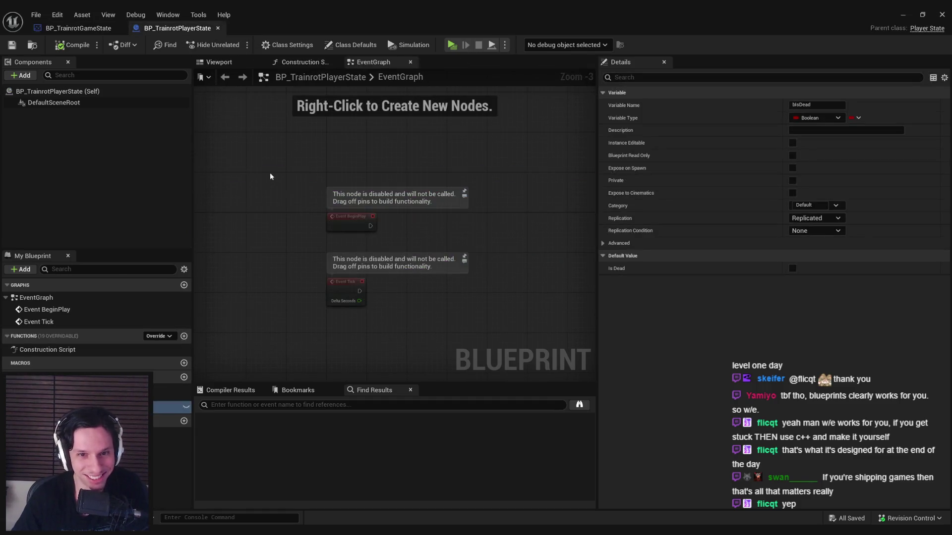
{"action": "left_click", "coordinate": [106, 26]}
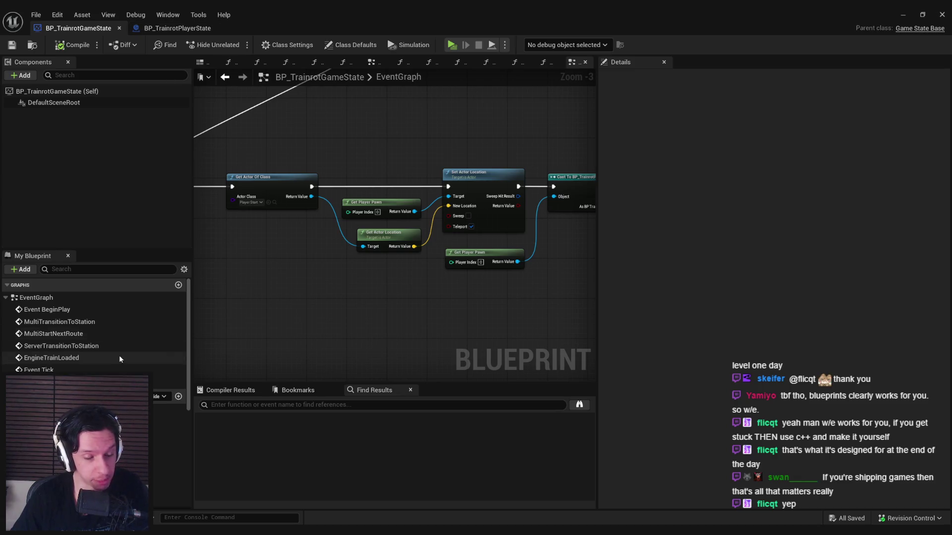
{"action": "scroll", "coordinate": [120, 355], "scroll_direction": "down", "scroll_amount": 5}
{"action": "scroll", "coordinate": [120, 353], "scroll_direction": "down", "scroll_amount": 3}
{"action": "scroll", "coordinate": [188, 367], "scroll_direction": "down", "scroll_amount": 3}
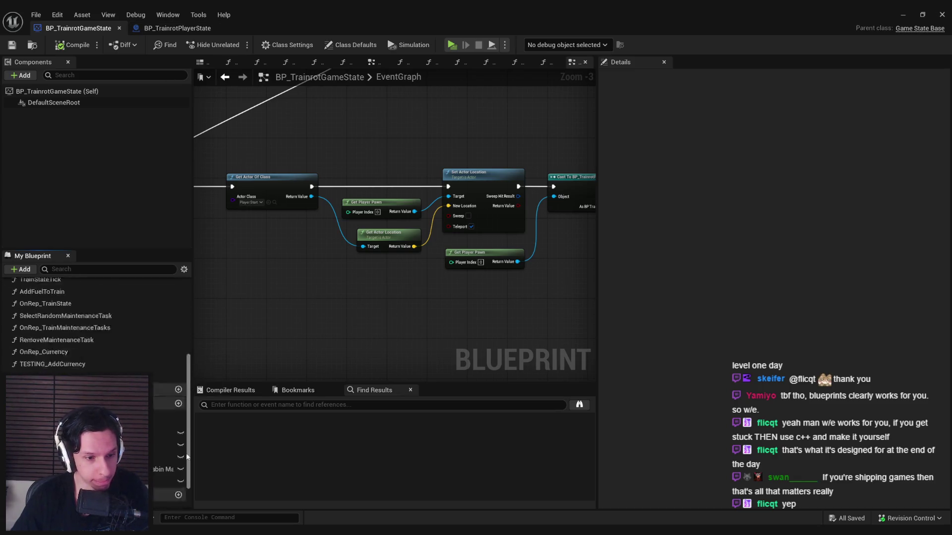
{"action": "left_click", "coordinate": [177, 28]}
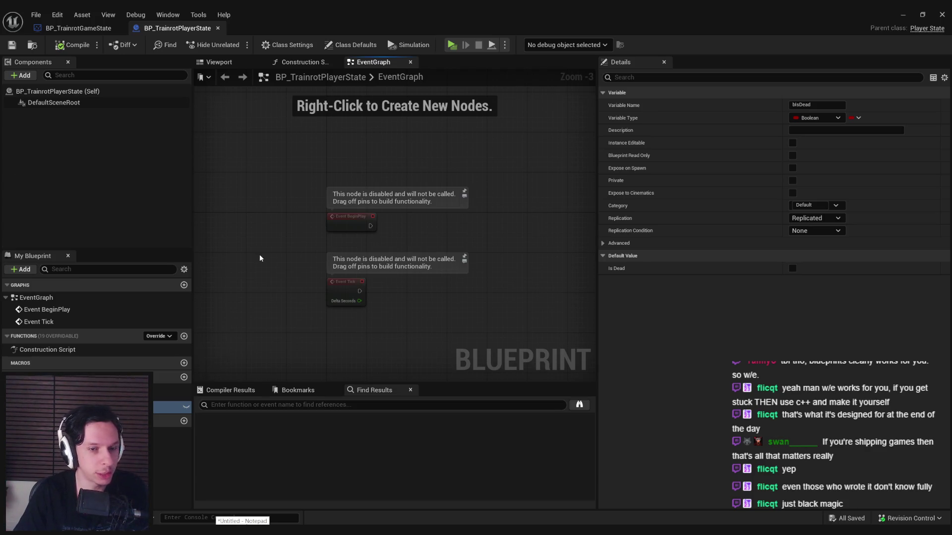
Go back to the BP_TrainrotGameState blueprint
{"action": "left_click", "coordinate": [64, 27]}
Pan the BP_TrainrotGameState event graph to bring the Sequence and Branch nodes into view
{"action": "left_click", "coordinate": [178, 28]}
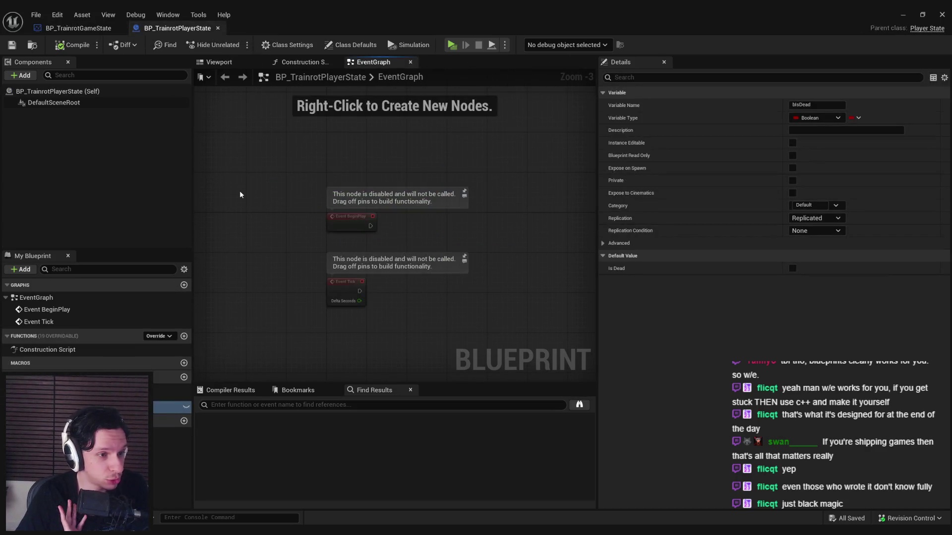
{"action": "left_click", "coordinate": [65, 28]}
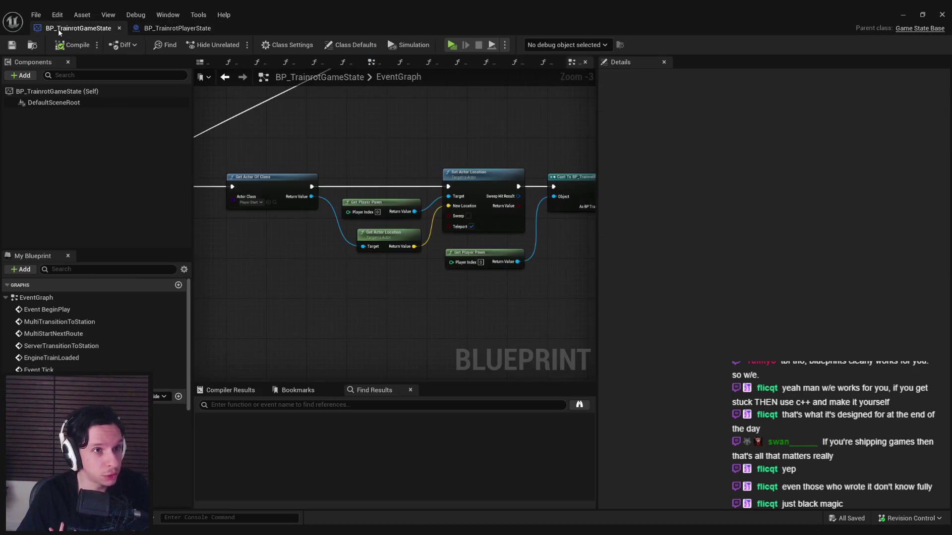
{"action": "left_click_drag", "start_coordinate": [365, 249], "coordinate": [412, 288]}
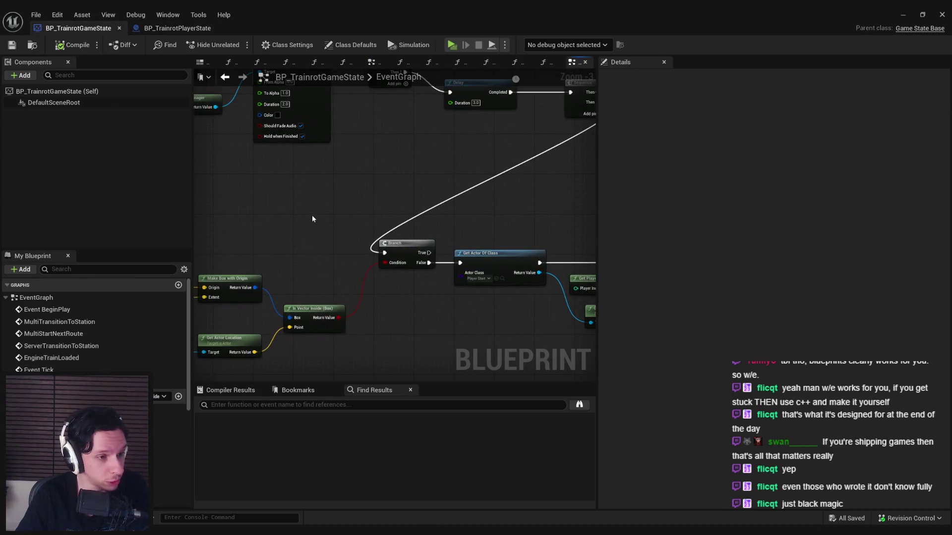
{"action": "scroll", "coordinate": [311, 215], "scroll_direction": "down", "scroll_amount": 4}
{"action": "scroll", "coordinate": [357, 221], "scroll_direction": "up", "scroll_amount": 3}
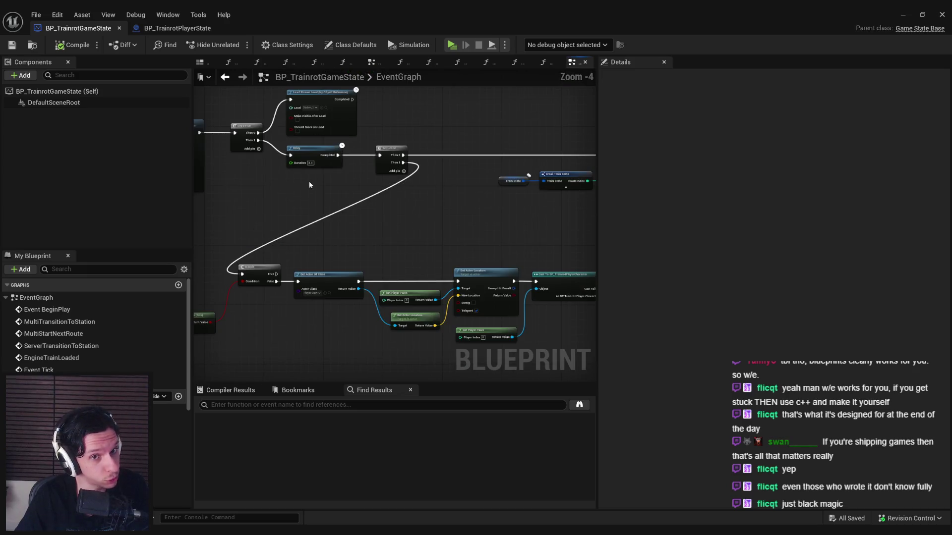
{"action": "scroll", "coordinate": [307, 231], "scroll_direction": "down", "scroll_amount": 1}
{"action": "left_click_drag", "start_coordinate": [308, 231], "coordinate": [366, 233]}
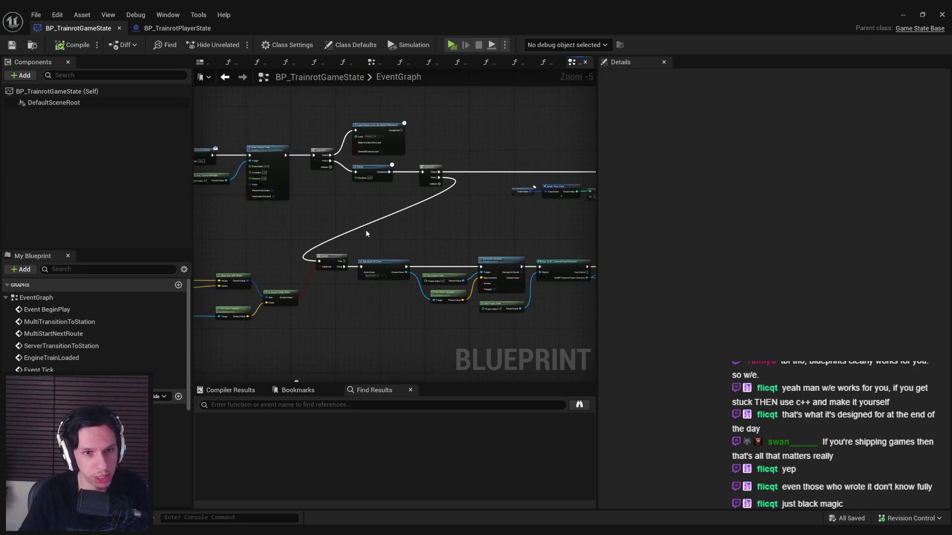
{"action": "scroll", "coordinate": [365, 230], "scroll_direction": "up", "scroll_amount": 2}
{"action": "scroll", "coordinate": [361, 239], "scroll_direction": "down", "scroll_amount": 1}
Straighten the Branch node into line with the Sequence node and save with Ctrl+S
{"action": "left_click_drag", "start_coordinate": [436, 329], "coordinate": [385, 122]}
{"action": "key", "text": "shift+a"}
{"action": "left_click", "coordinate": [398, 164]}
{"action": "key", "text": "ctrl+s"}
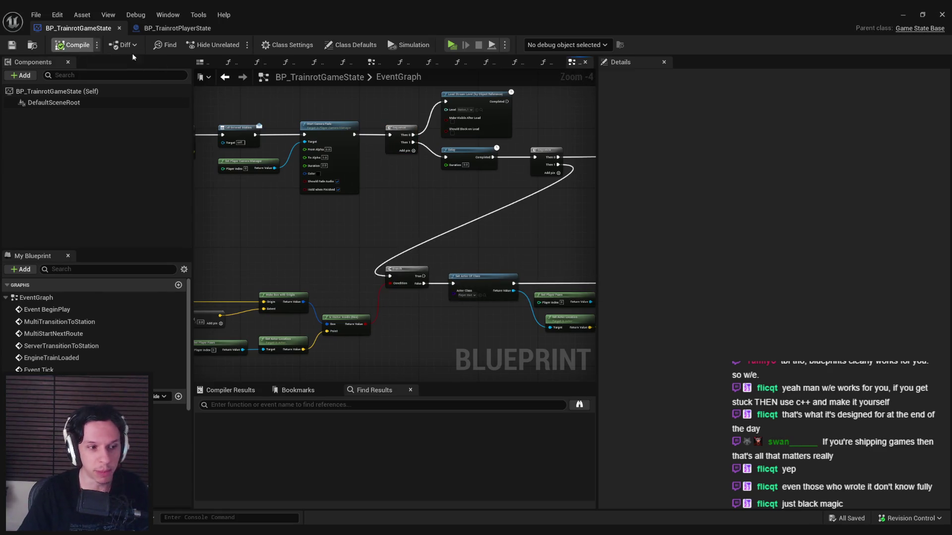
Glance at BP_TrainrotPlayerState, zoom around the game state graph, then return to the player state
{"action": "left_click", "coordinate": [178, 28]}
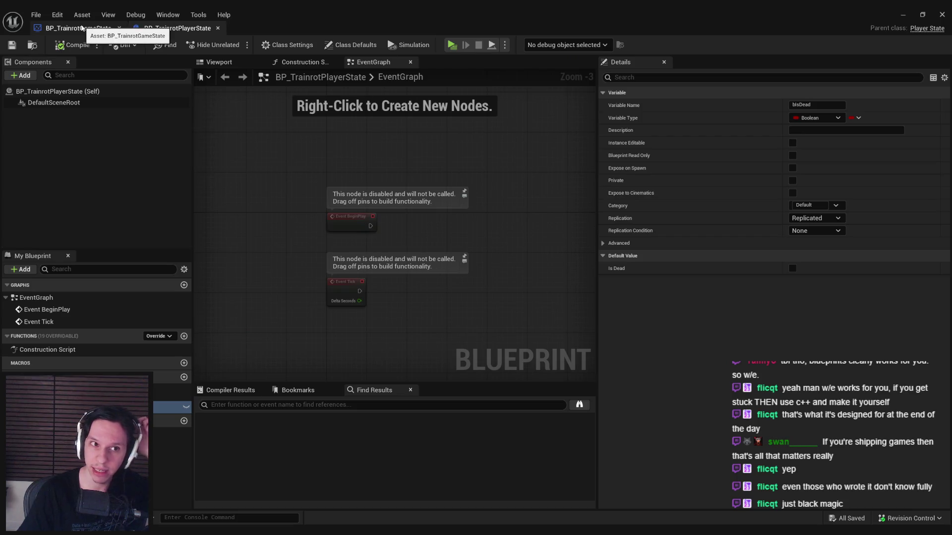
{"action": "left_click", "coordinate": [83, 28]}
{"action": "scroll", "coordinate": [268, 246], "scroll_direction": "down", "scroll_amount": 3}
{"action": "scroll", "coordinate": [321, 229], "scroll_direction": "up", "scroll_amount": 2}
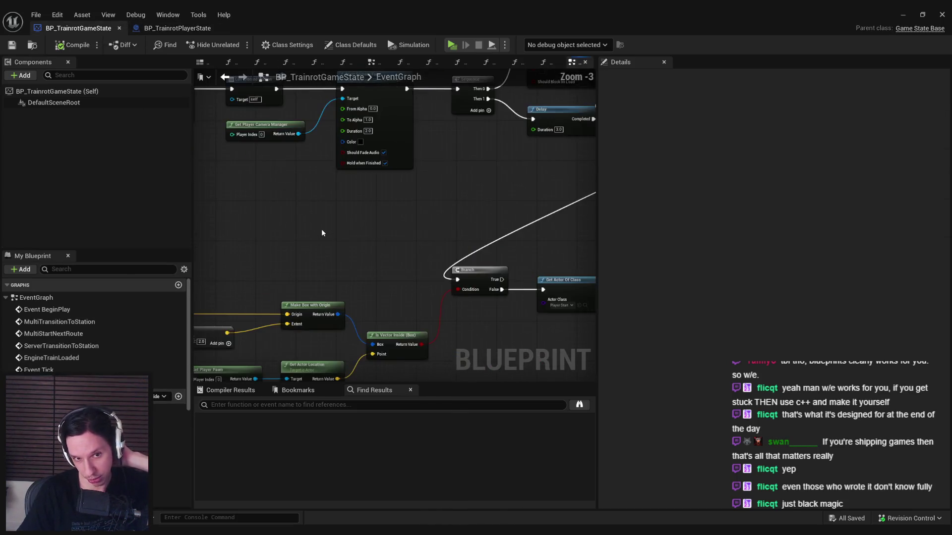
{"action": "scroll", "coordinate": [416, 220], "scroll_direction": "up", "scroll_amount": 5}
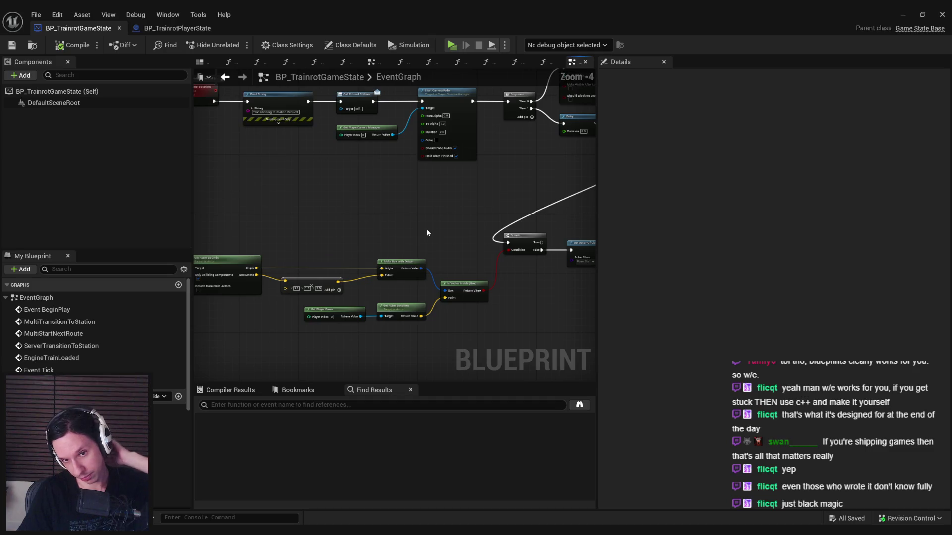
{"action": "scroll", "coordinate": [427, 233], "scroll_direction": "down", "scroll_amount": 3}
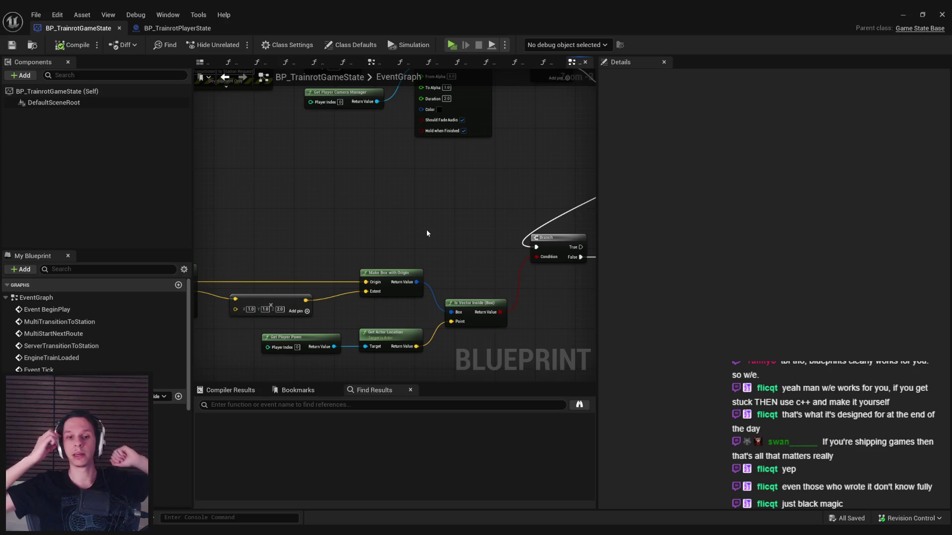
{"action": "scroll", "coordinate": [441, 282], "scroll_direction": "up", "scroll_amount": 2}
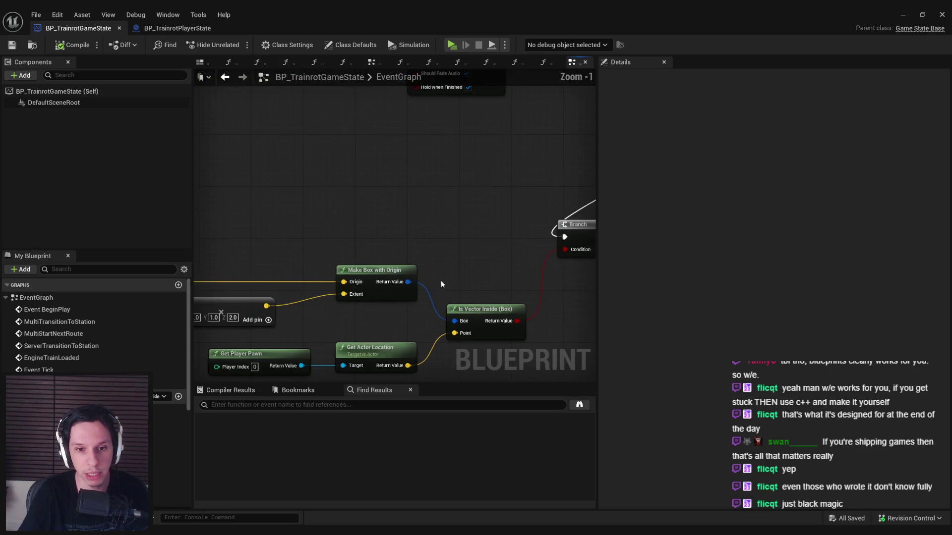
{"action": "scroll", "coordinate": [440, 281], "scroll_direction": "down", "scroll_amount": 6}
{"action": "scroll", "coordinate": [420, 234], "scroll_direction": "up", "scroll_amount": 3}
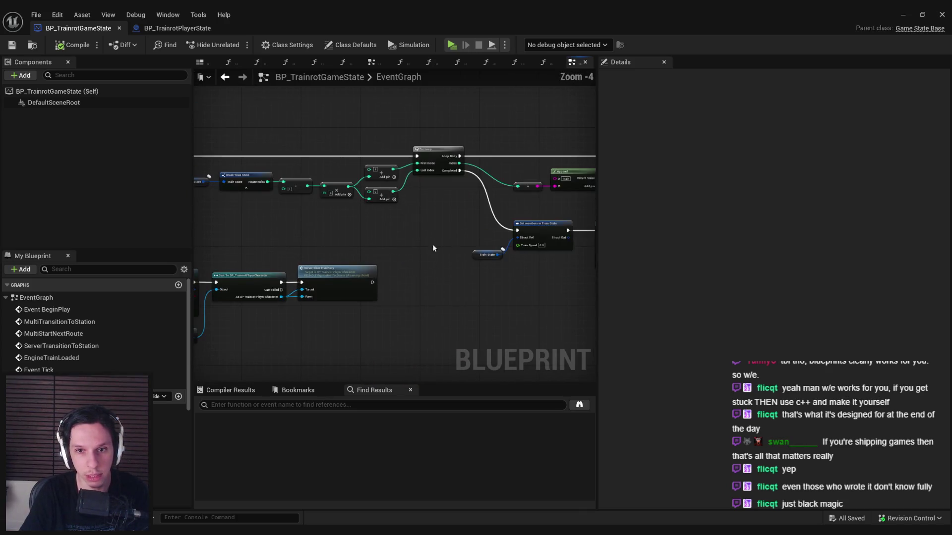
{"action": "scroll", "coordinate": [387, 226], "scroll_direction": "down", "scroll_amount": 2}
{"action": "scroll", "coordinate": [352, 225], "scroll_direction": "up", "scroll_amount": 4}
{"action": "scroll", "coordinate": [323, 227], "scroll_direction": "down", "scroll_amount": 2}
{"action": "left_click", "coordinate": [160, 28]}
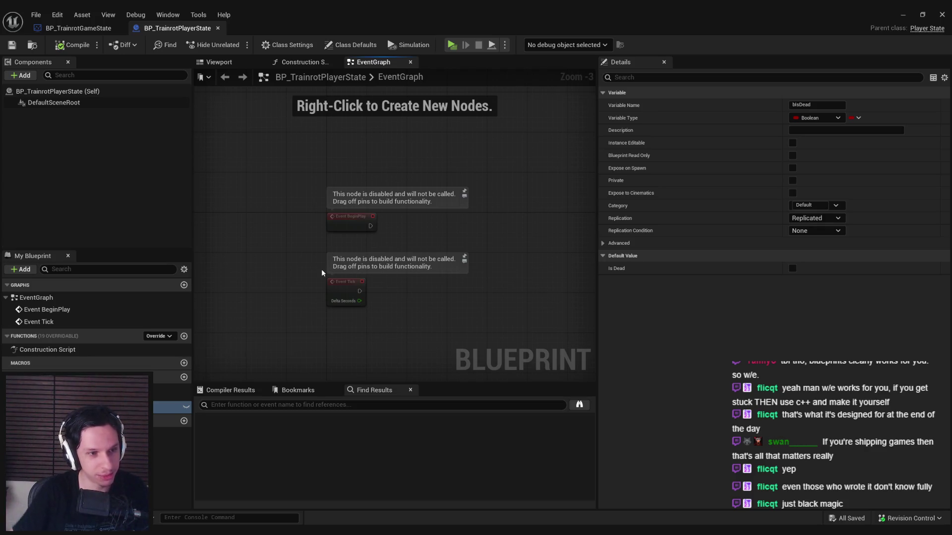
Shift the player state graph view and flip between the two blueprint tabs
{"action": "left_click_drag", "start_coordinate": [302, 267], "coordinate": [379, 271]}
{"action": "scroll", "coordinate": [378, 272], "scroll_direction": "down", "scroll_amount": 1}
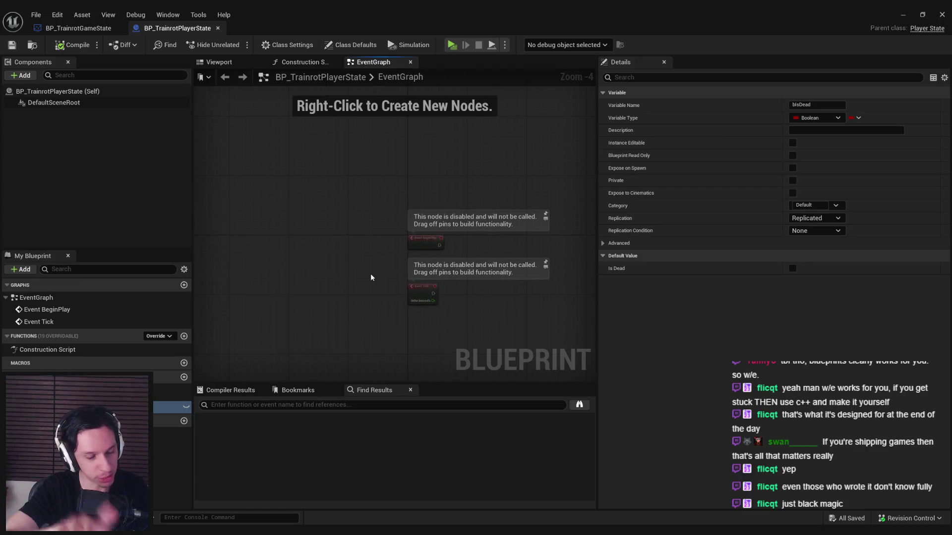
{"action": "left_click", "coordinate": [94, 29]}
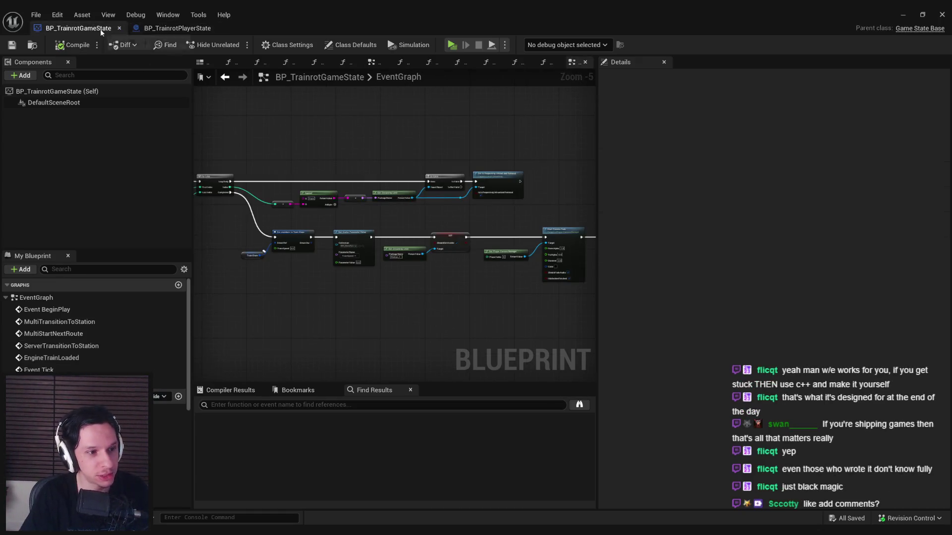
{"action": "left_click", "coordinate": [177, 28]}
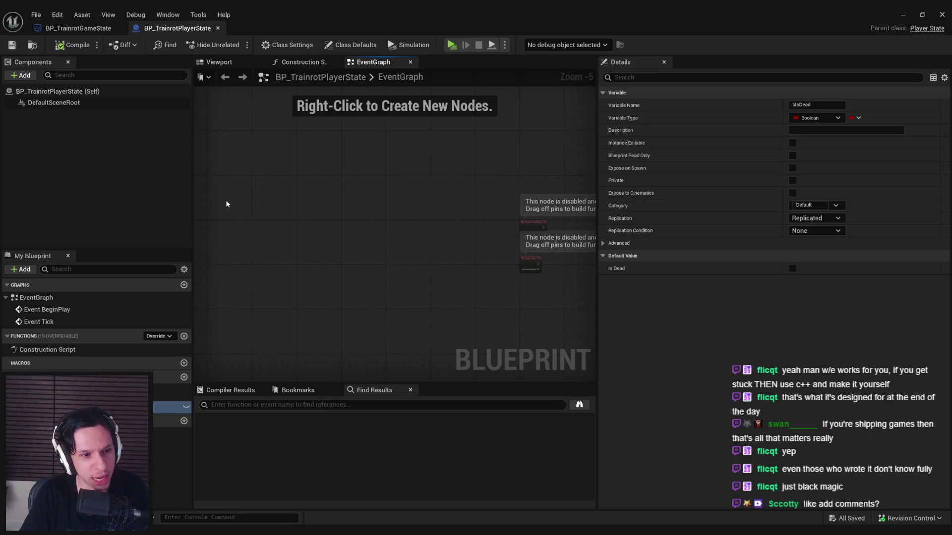
Zoom and pan the event graph until Event BeginPlay and its Sequence are visible
{"action": "scroll", "coordinate": [350, 184], "scroll_direction": "up", "scroll_amount": 2}
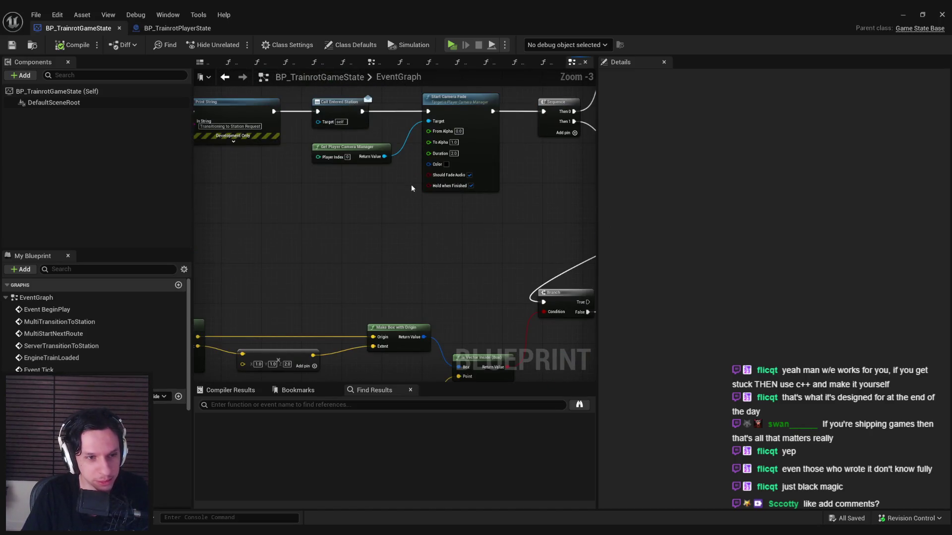
{"action": "scroll", "coordinate": [411, 208], "scroll_direction": "down", "scroll_amount": 2}
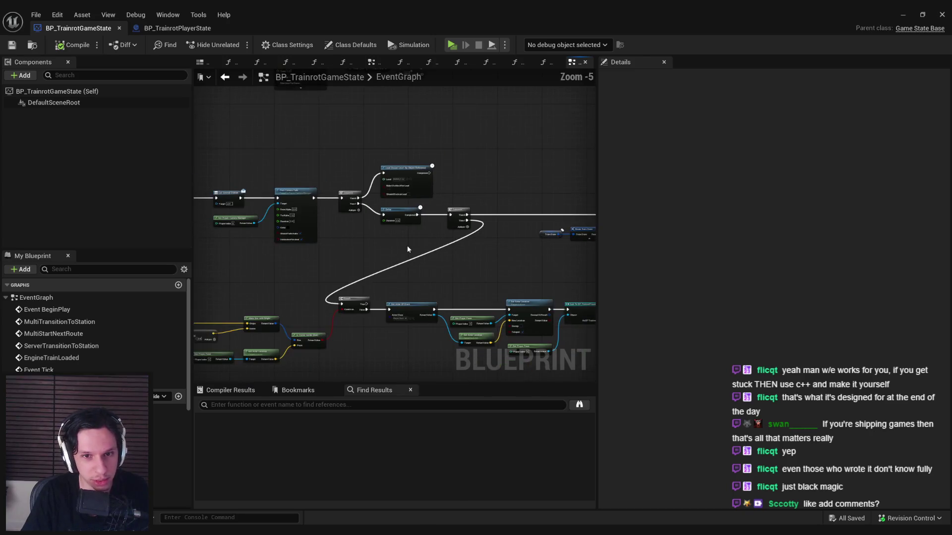
{"action": "scroll", "coordinate": [408, 248], "scroll_direction": "up", "scroll_amount": 3}
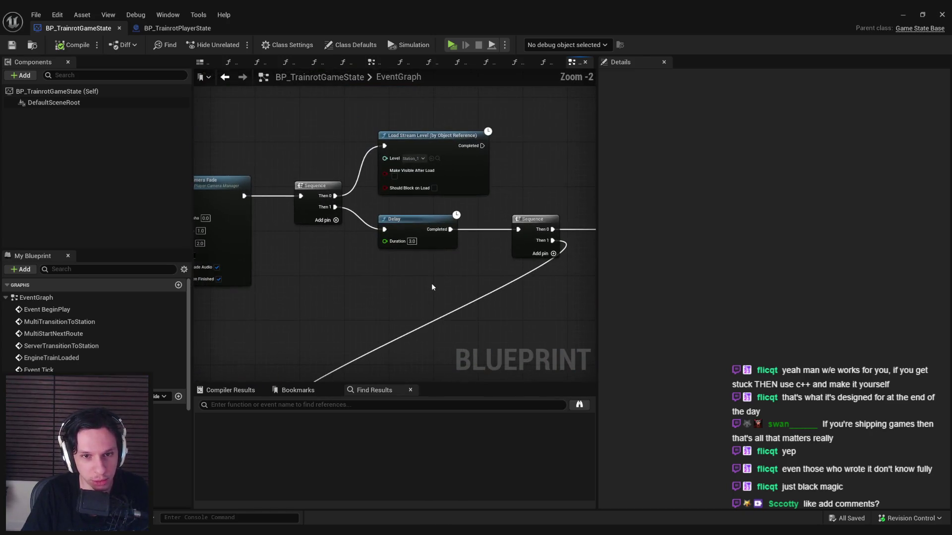
{"action": "scroll", "coordinate": [365, 263], "scroll_direction": "down", "scroll_amount": 3}
{"action": "scroll", "coordinate": [372, 254], "scroll_direction": "up", "scroll_amount": 3}
{"action": "scroll", "coordinate": [331, 250], "scroll_direction": "down", "scroll_amount": 2}
{"action": "scroll", "coordinate": [500, 213], "scroll_direction": "up", "scroll_amount": 3}
{"action": "scroll", "coordinate": [497, 209], "scroll_direction": "down", "scroll_amount": 5}
{"action": "scroll", "coordinate": [372, 272], "scroll_direction": "up", "scroll_amount": 3}
{"action": "scroll", "coordinate": [373, 196], "scroll_direction": "down", "scroll_amount": 2}
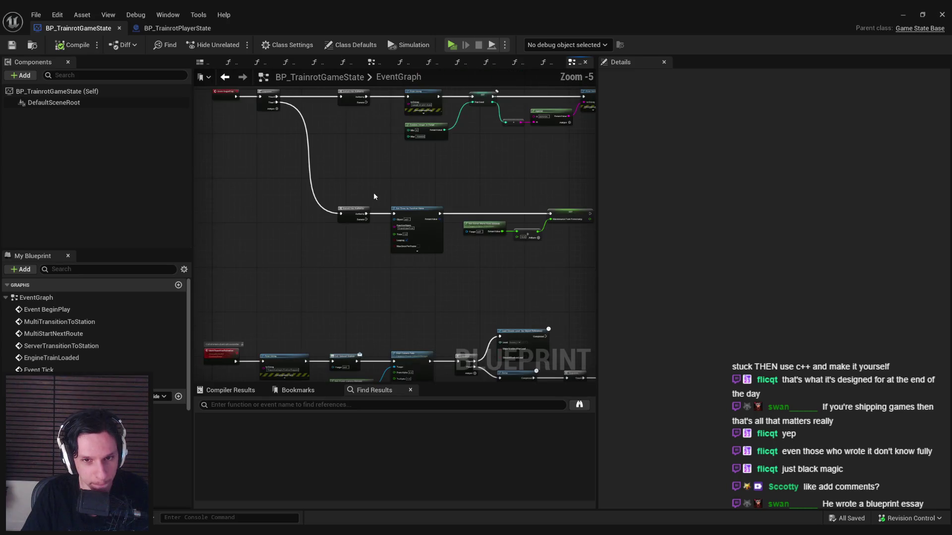
{"action": "left_click_drag", "start_coordinate": [305, 209], "coordinate": [573, 294]}
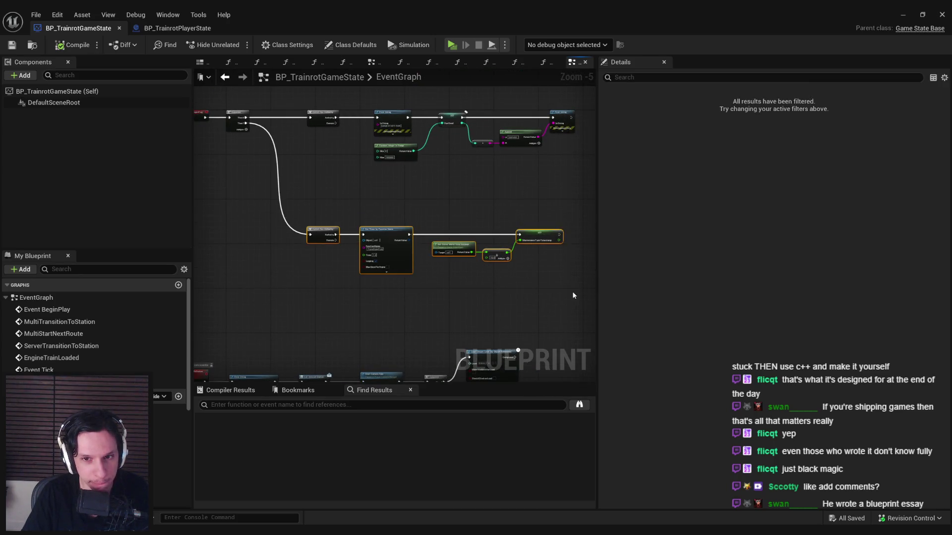
{"action": "left_click", "coordinate": [573, 295]}
{"action": "scroll", "coordinate": [524, 249], "scroll_direction": "up", "scroll_amount": 2}
{"action": "scroll", "coordinate": [290, 233], "scroll_direction": "down", "scroll_amount": 1}
{"action": "mouse_move", "coordinate": [394, 239]}
{"action": "left_mouse_down"}
{"action": "mouse_move", "coordinate": [355, 272]}
{"action": "mouse_move", "coordinate": [377, 310]}
{"action": "left_mouse_up"}
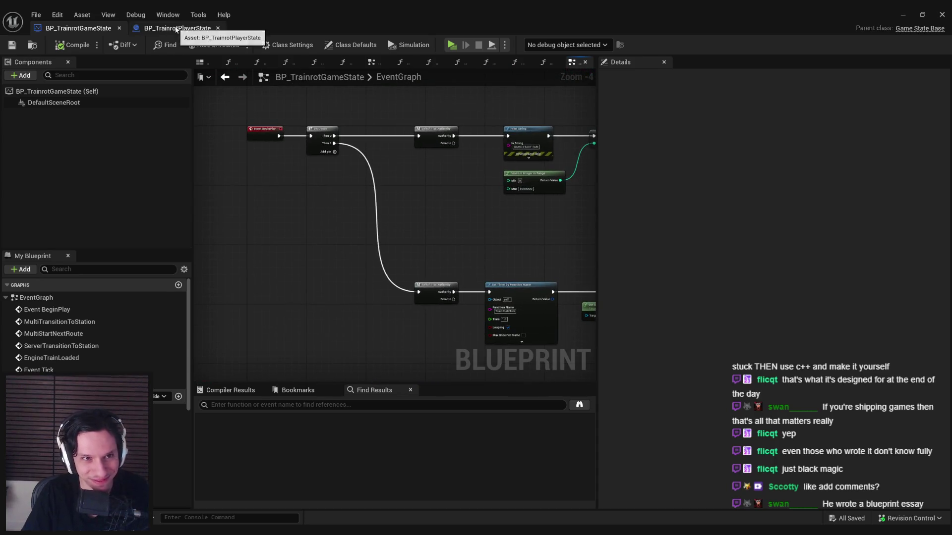
View BP_TrainrotPlayerState, then switch back to BP_TrainrotGameState
{"action": "left_click", "coordinate": [176, 28]}
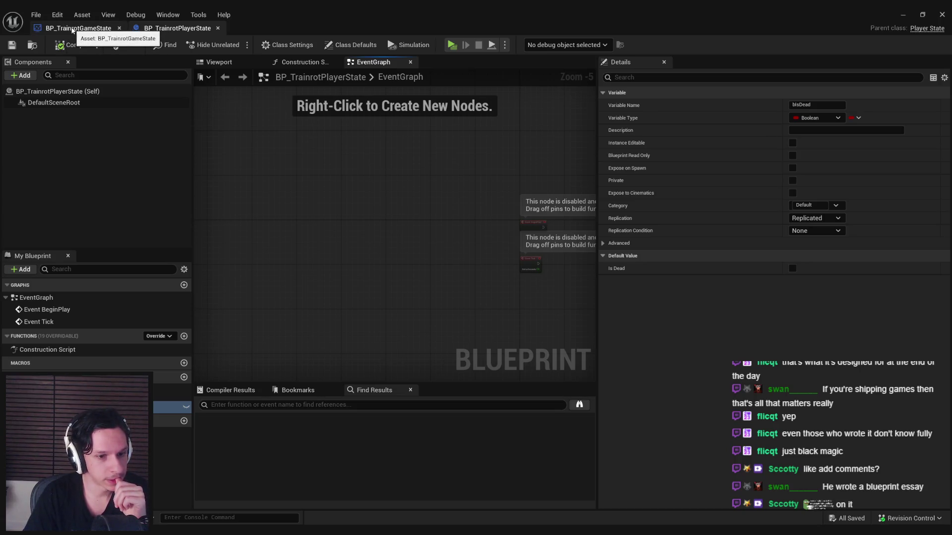
{"action": "left_click", "coordinate": [73, 30]}
{"action": "scroll", "coordinate": [329, 215], "scroll_direction": "down", "scroll_amount": 3}
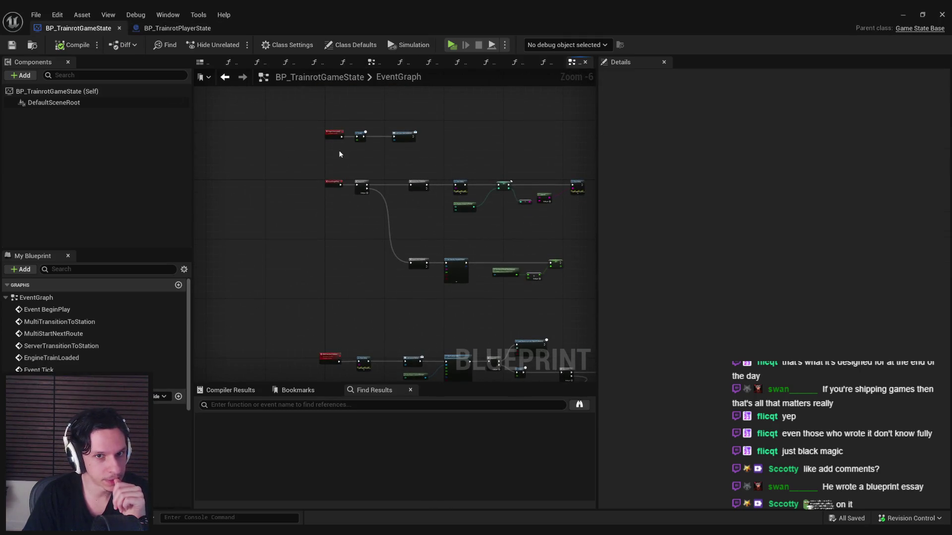
{"action": "scroll", "coordinate": [337, 149], "scroll_direction": "up", "scroll_amount": 3}
{"action": "scroll", "coordinate": [338, 149], "scroll_direction": "down", "scroll_amount": 1}
{"action": "scroll", "coordinate": [317, 140], "scroll_direction": "down", "scroll_amount": 2}
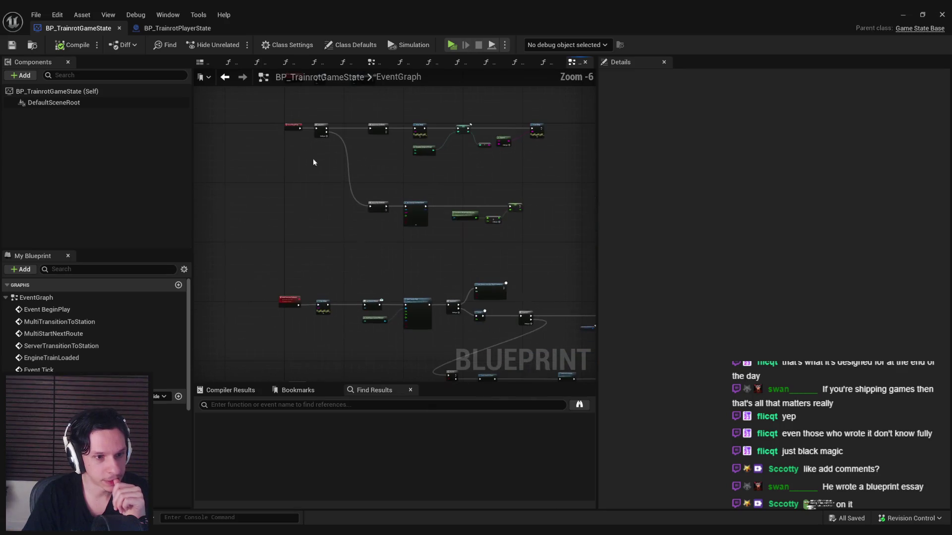
{"action": "mouse_move", "coordinate": [314, 155]}
{"action": "left_mouse_down"}
{"action": "mouse_move", "coordinate": [299, 174]}
{"action": "mouse_move", "coordinate": [297, 154]}
{"action": "left_mouse_up"}
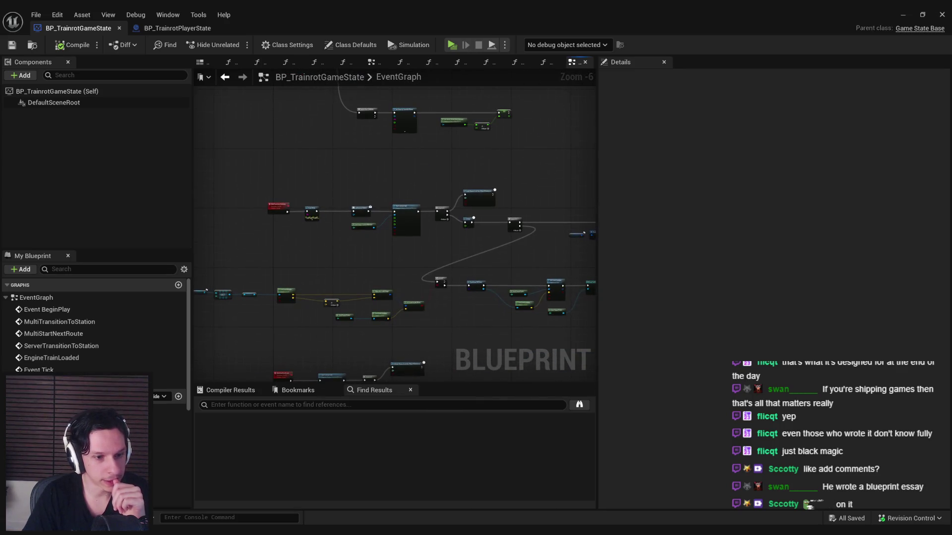
{"action": "left_click_drag", "start_coordinate": [308, 253], "coordinate": [411, 179]}
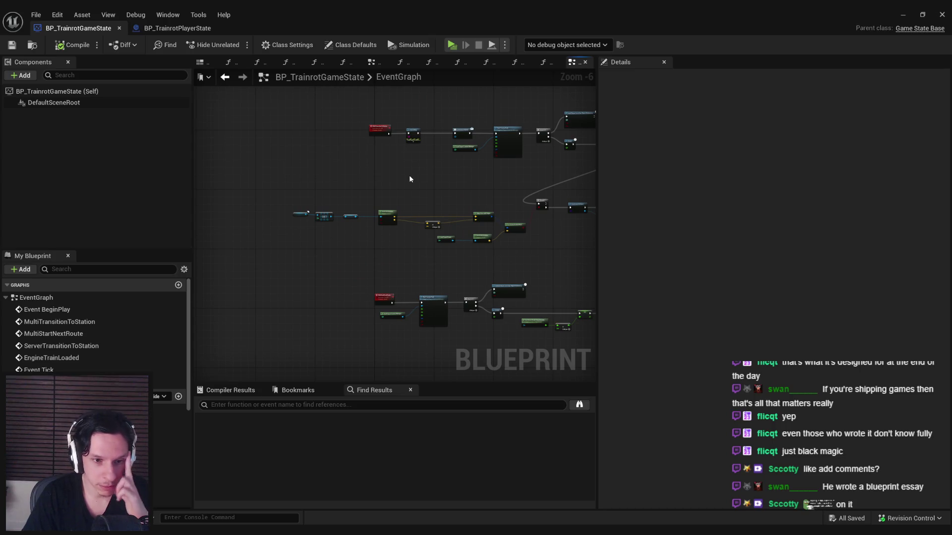
{"action": "scroll", "coordinate": [392, 283], "scroll_direction": "up", "scroll_amount": 5}
{"action": "scroll", "coordinate": [368, 221], "scroll_direction": "down", "scroll_amount": 5}
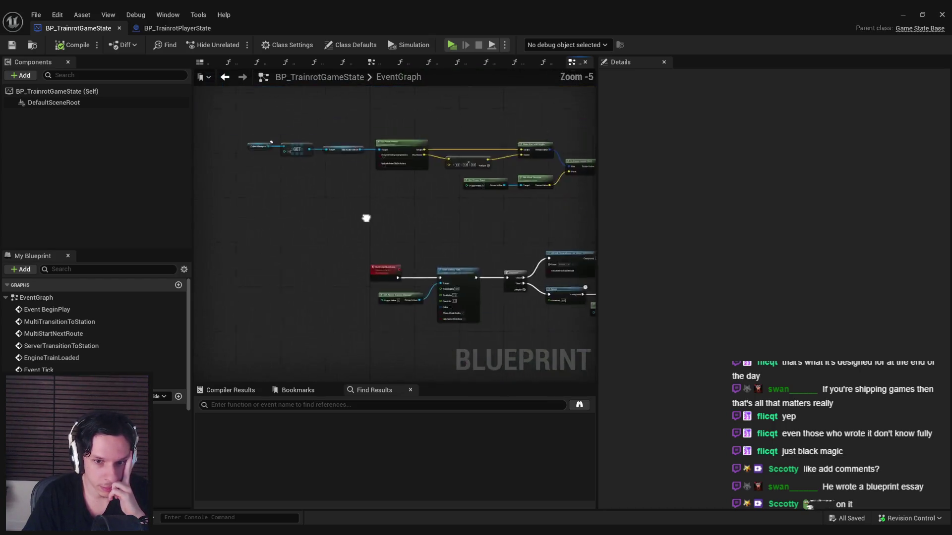
{"action": "scroll", "coordinate": [326, 112], "scroll_direction": "down", "scroll_amount": 1}
{"action": "scroll", "coordinate": [321, 117], "scroll_direction": "up", "scroll_amount": 4}
{"action": "scroll", "coordinate": [315, 246], "scroll_direction": "down", "scroll_amount": 3}
{"action": "scroll", "coordinate": [292, 239], "scroll_direction": "up", "scroll_amount": 4}
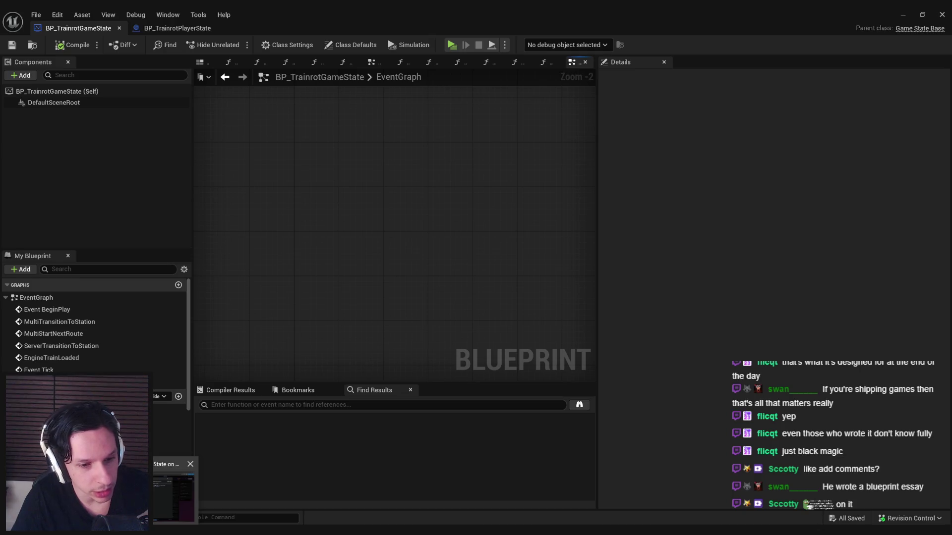
{"action": "left_click", "coordinate": [178, 529]}
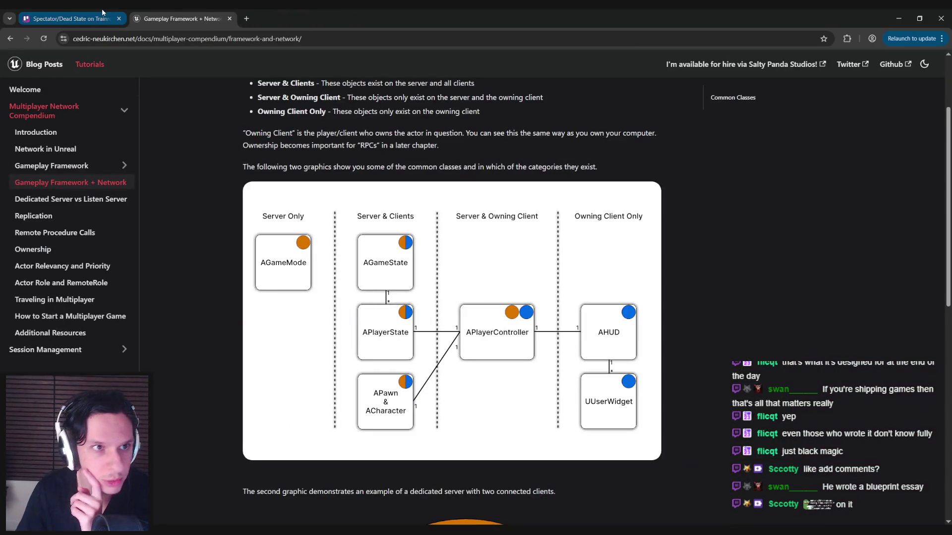
{"action": "left_click", "coordinate": [70, 19]}
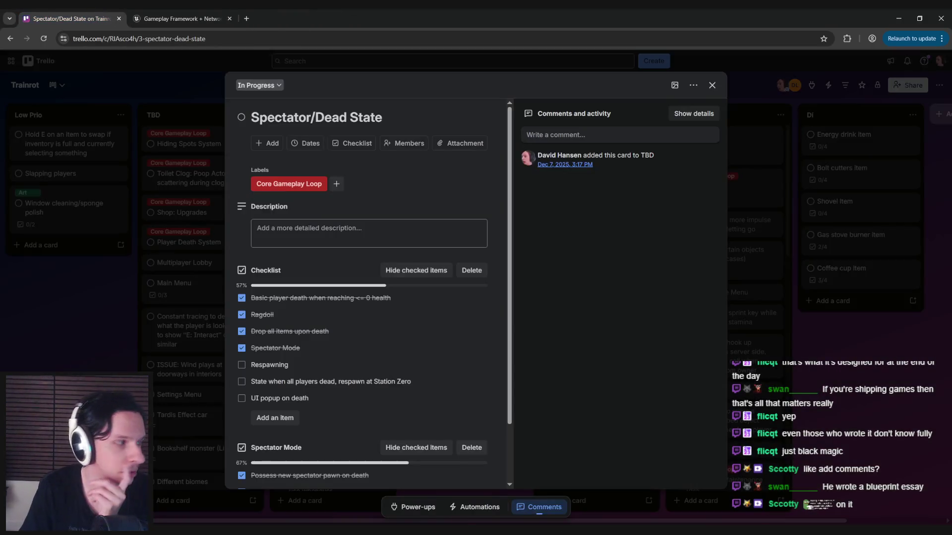
{"action": "left_click", "coordinate": [197, 17]}
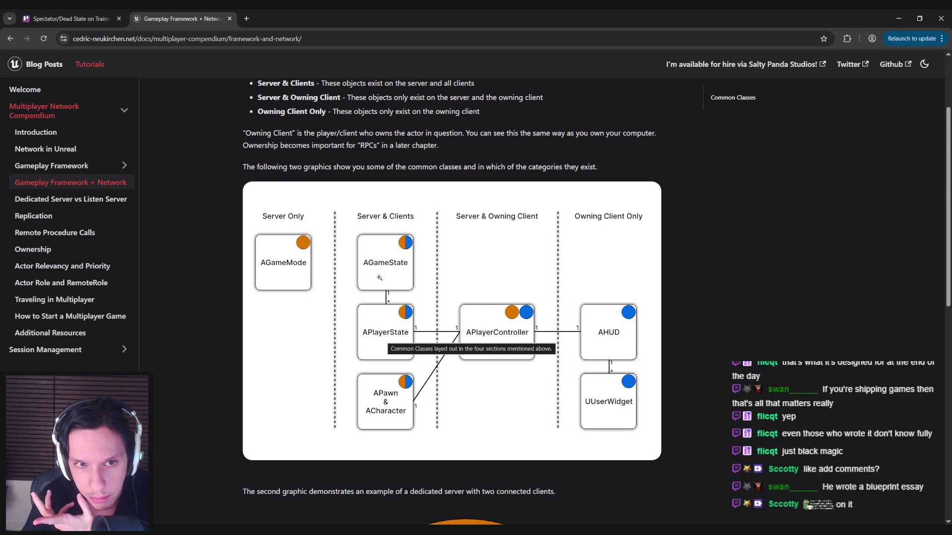
{"action": "scroll", "coordinate": [379, 277], "scroll_direction": "up", "scroll_amount": 2}
{"action": "scroll", "coordinate": [379, 278], "scroll_direction": "down", "scroll_amount": 1}
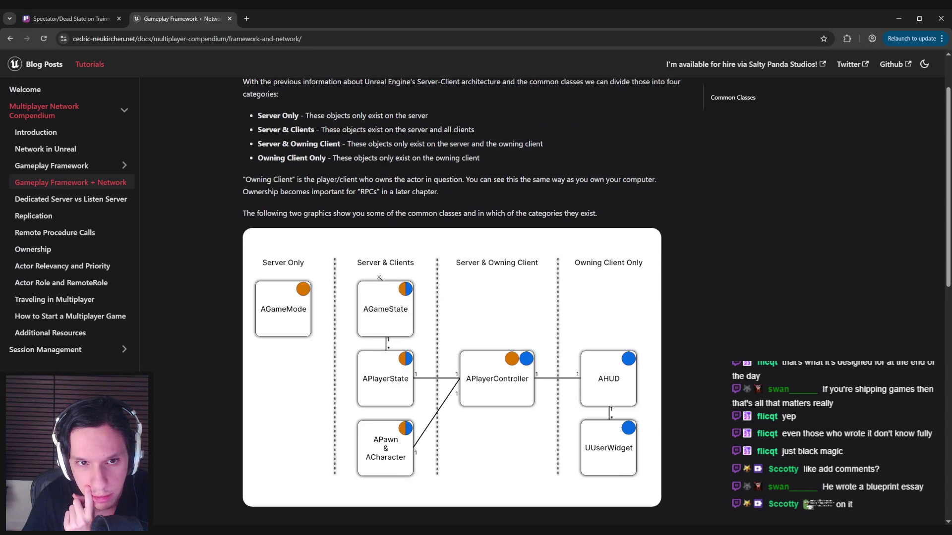
{"action": "scroll", "coordinate": [379, 278], "scroll_direction": "down", "scroll_amount": 1}
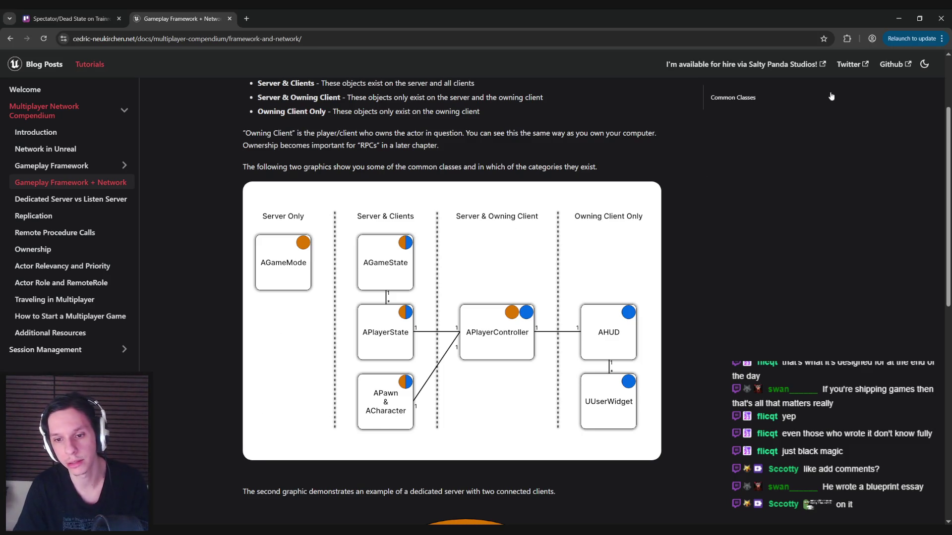
{"action": "left_click", "coordinate": [898, 19]}
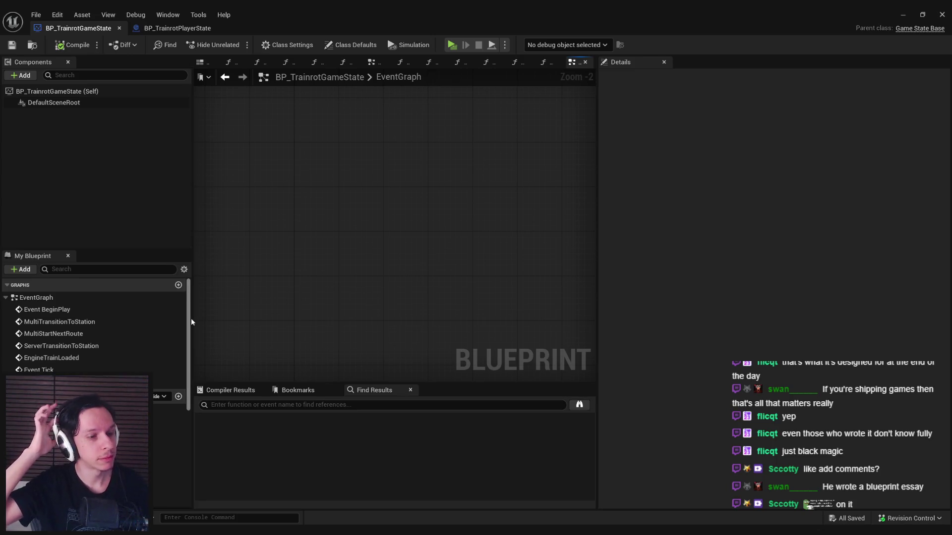
Scroll My Blueprint to the Functions list and create a new function with its + button
{"action": "scroll", "coordinate": [178, 322], "scroll_direction": "down", "scroll_amount": 3}
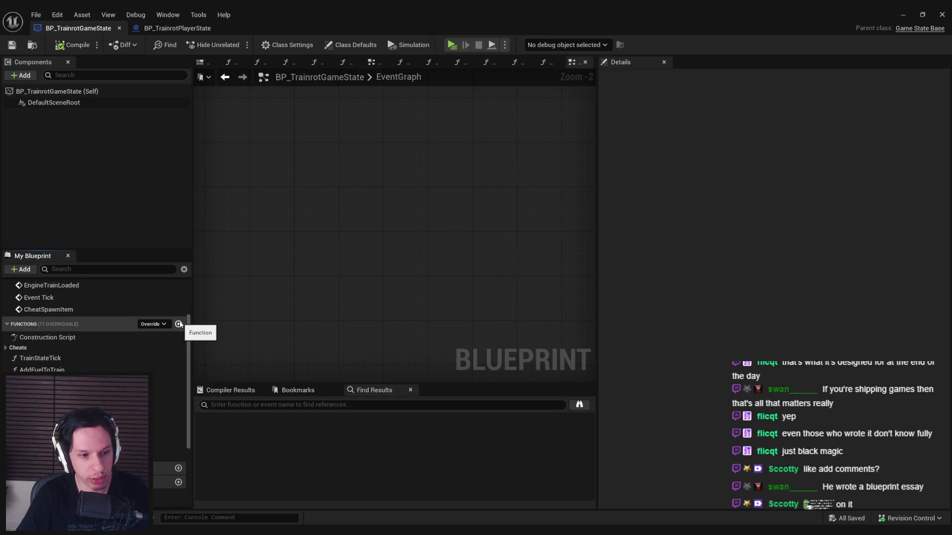
{"action": "scroll", "coordinate": [114, 347], "scroll_direction": "down", "scroll_amount": 2}
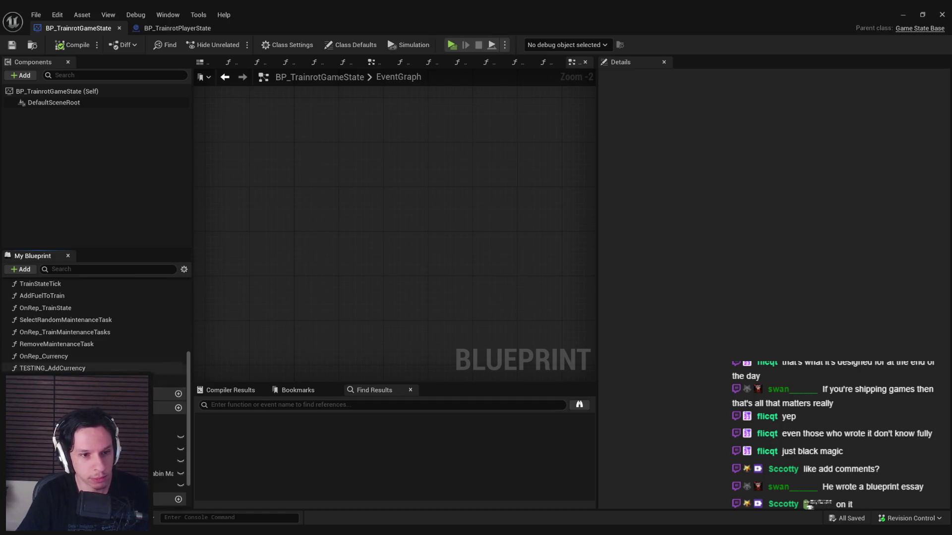
{"action": "scroll", "coordinate": [114, 361], "scroll_direction": "up", "scroll_amount": 2}
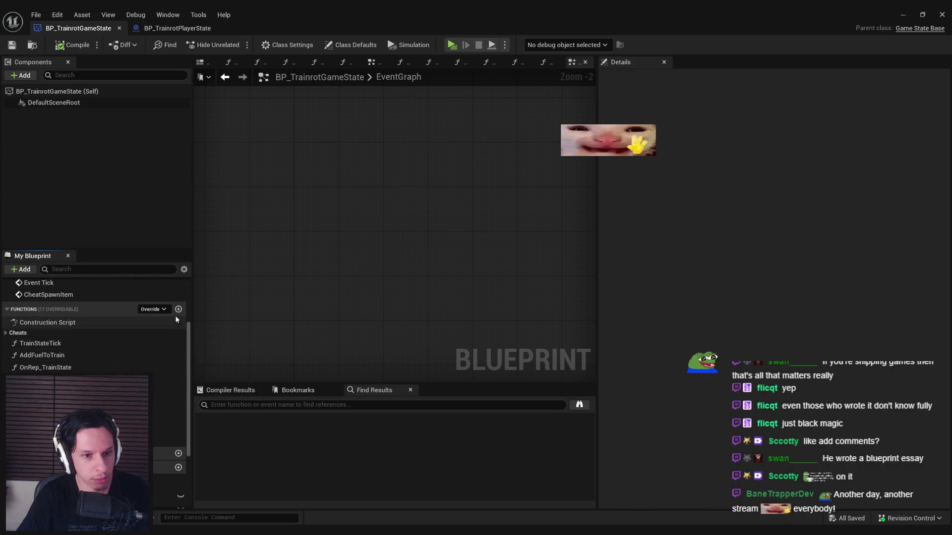
{"action": "scroll", "coordinate": [161, 361], "scroll_direction": "down", "scroll_amount": 2}
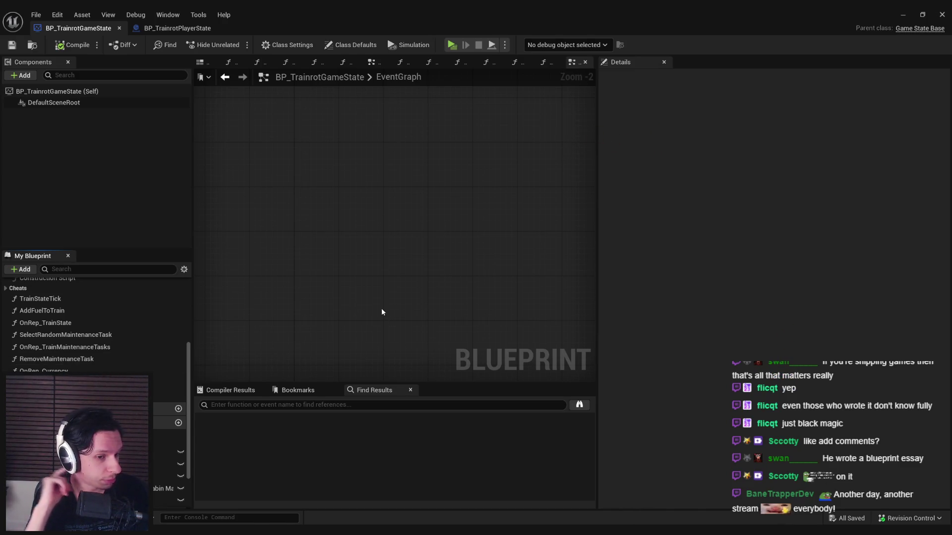
{"action": "scroll", "coordinate": [174, 296], "scroll_direction": "up", "scroll_amount": 1}
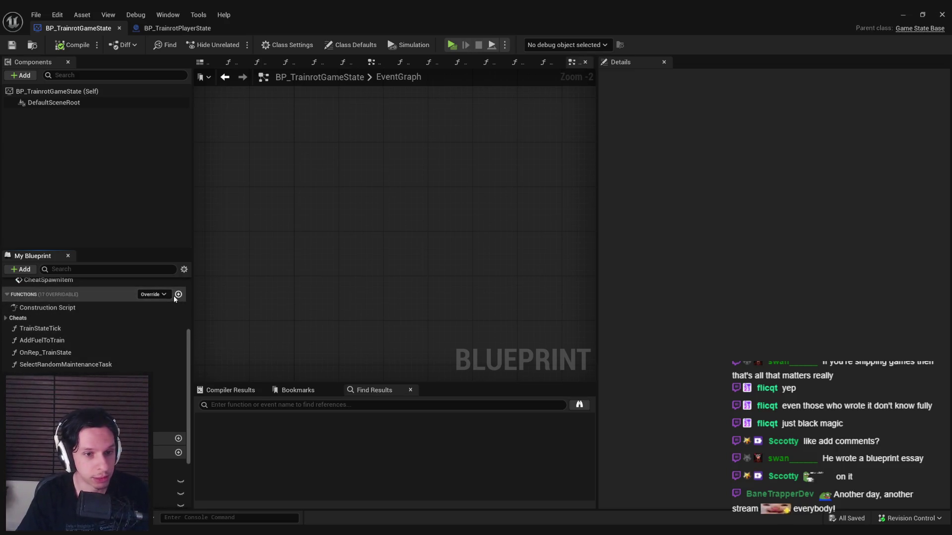
{"action": "left_click", "coordinate": [178, 295]}
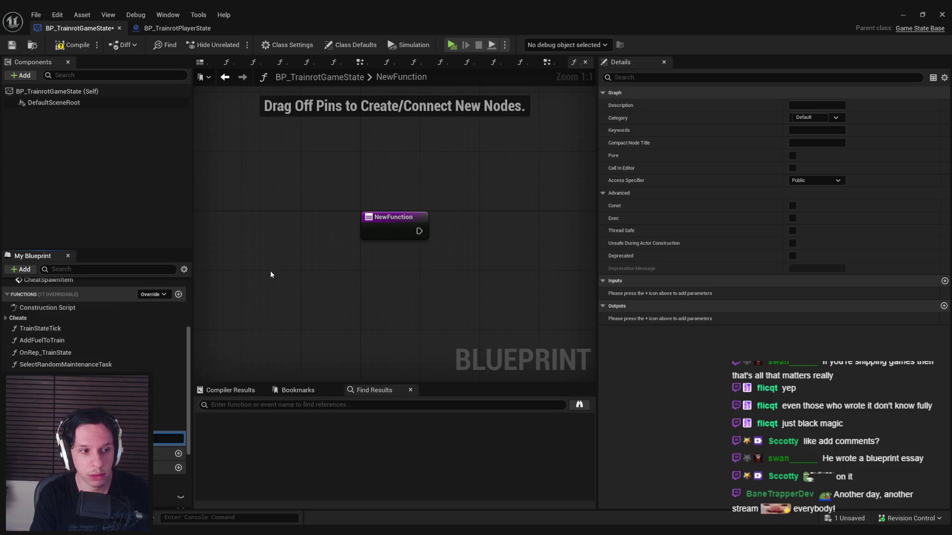
Name the function SetPlayerLifeState and add a Boolean input named bIsDead
{"action": "type", "text": "SetPlayerLifeState"}
{"action": "key", "text": "Return"}
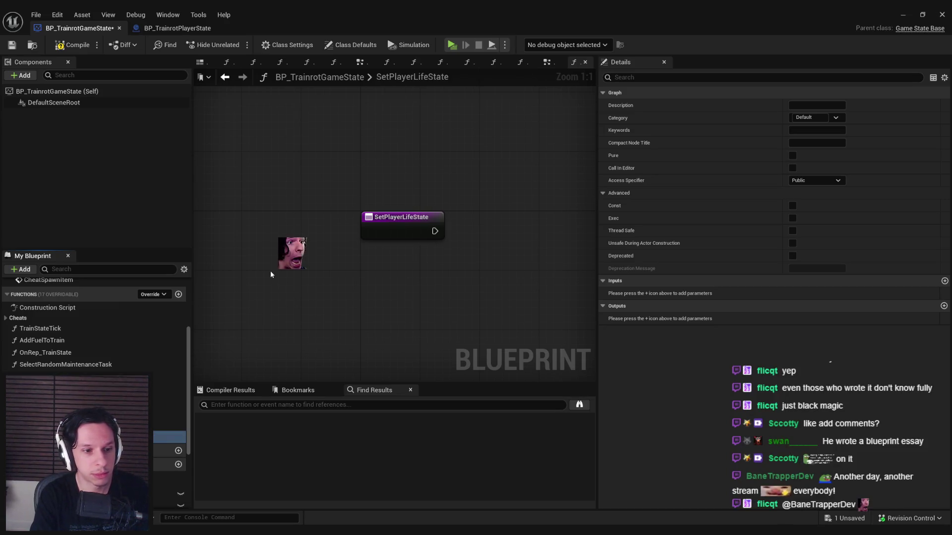
{"action": "left_click", "coordinate": [945, 280]}
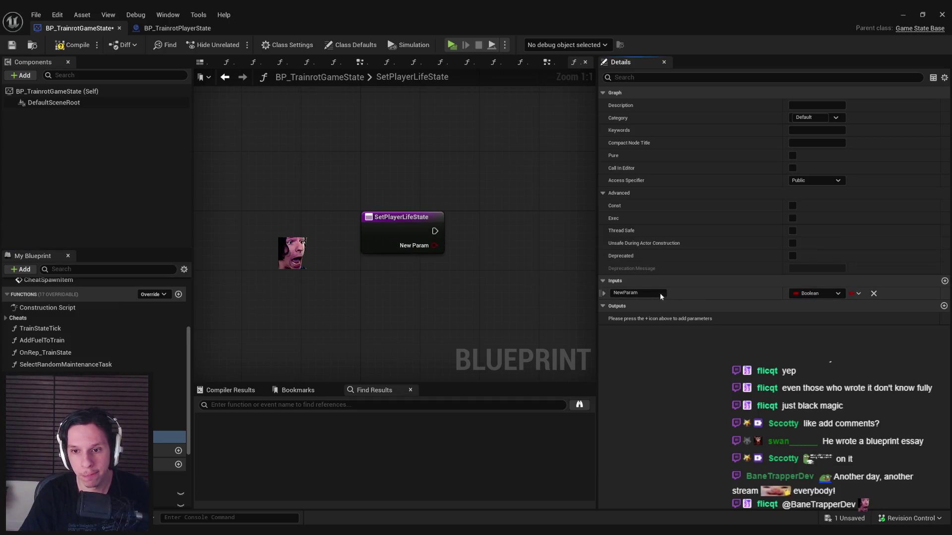
{"action": "type", "text": "IsDead"}
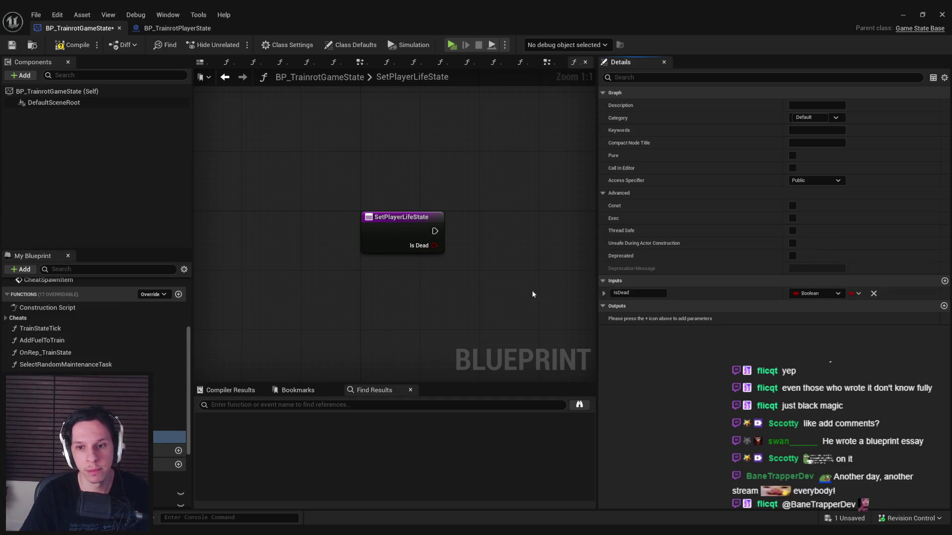
{"action": "key", "text": "Home"}
{"action": "type", "text": "b"}
{"action": "key", "text": "Return"}
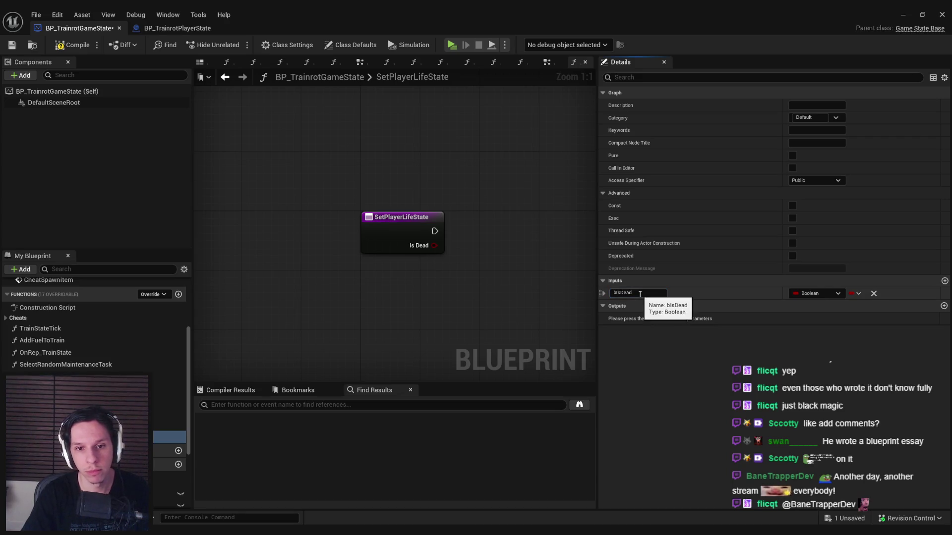
Add a PlayerPawn input above bIsDead, typed as a Trainrot player state reference, and compile
{"action": "left_click", "coordinate": [944, 281]}
{"action": "left_click_drag", "start_coordinate": [602, 305], "coordinate": [604, 297]}
{"action": "left_click", "coordinate": [604, 293]}
{"action": "left_click", "coordinate": [650, 294]}
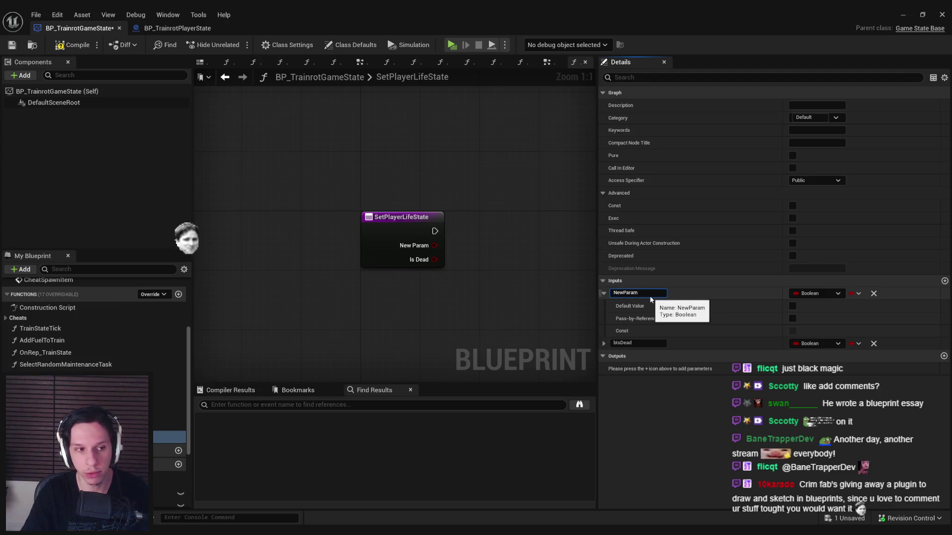
{"action": "key", "text": "ctrl+a"}
{"action": "type", "text": "PlayerPawn"}
{"action": "key", "text": "Return"}
{"action": "left_click", "coordinate": [803, 294]}
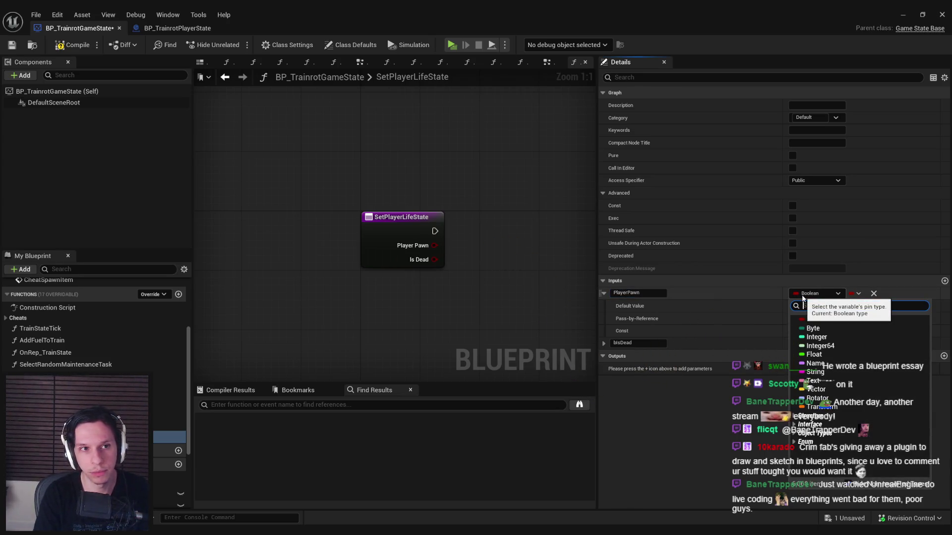
{"action": "type", "text": "layerstate"}
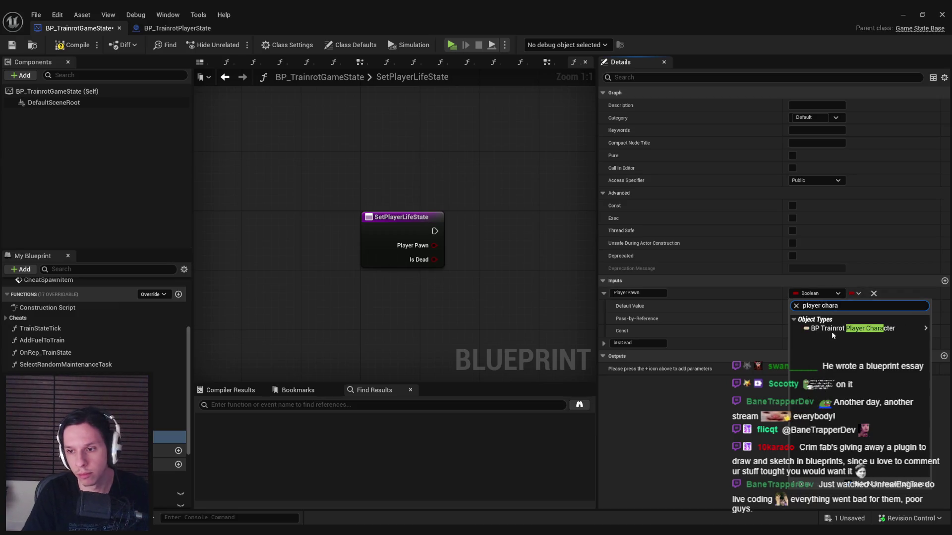
{"action": "left_click", "coordinate": [763, 331]}
{"action": "left_click", "coordinate": [74, 46]}
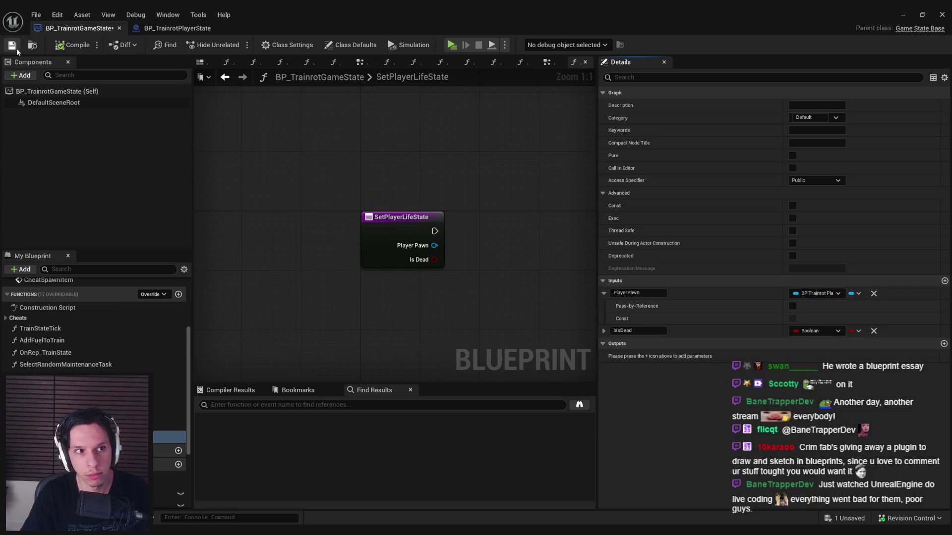
{"action": "left_click", "coordinate": [805, 295]}
{"action": "type", "text": "pawn"}
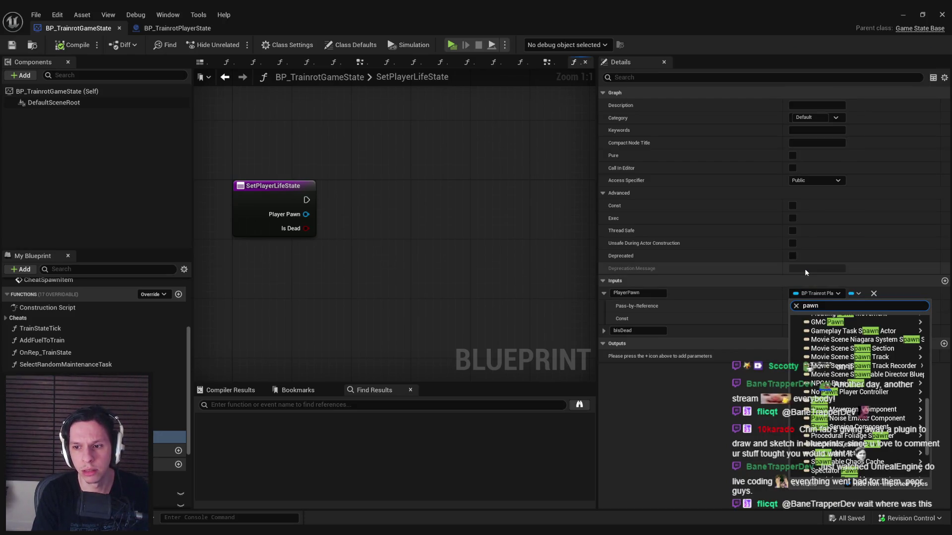
Retype PlayerPawn as a Pawn, compile, and add a Get Player State node from it
{"action": "left_click", "coordinate": [826, 389]}
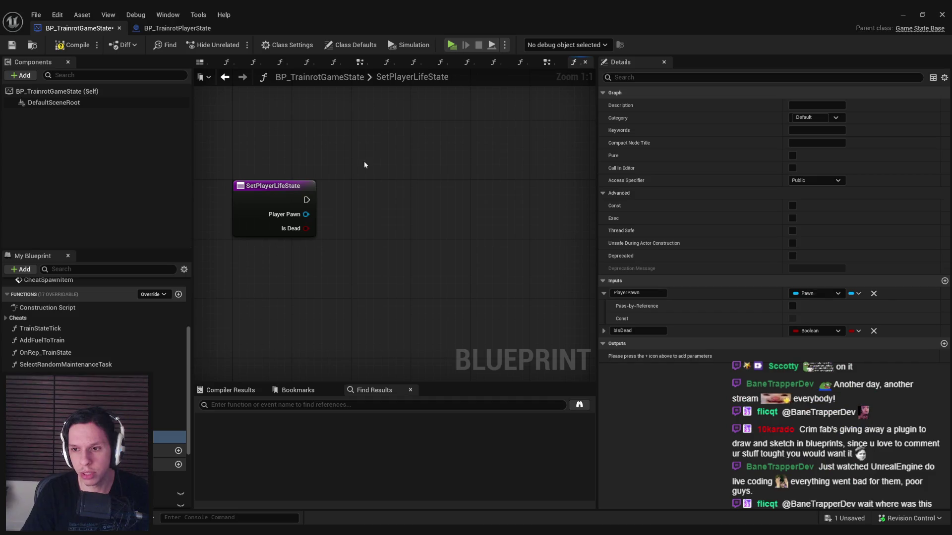
{"action": "left_click", "coordinate": [58, 46]}
{"action": "left_click_drag", "start_coordinate": [306, 214], "coordinate": [370, 226]}
{"action": "type", "text": "player state"}
{"action": "key", "text": "Return"}
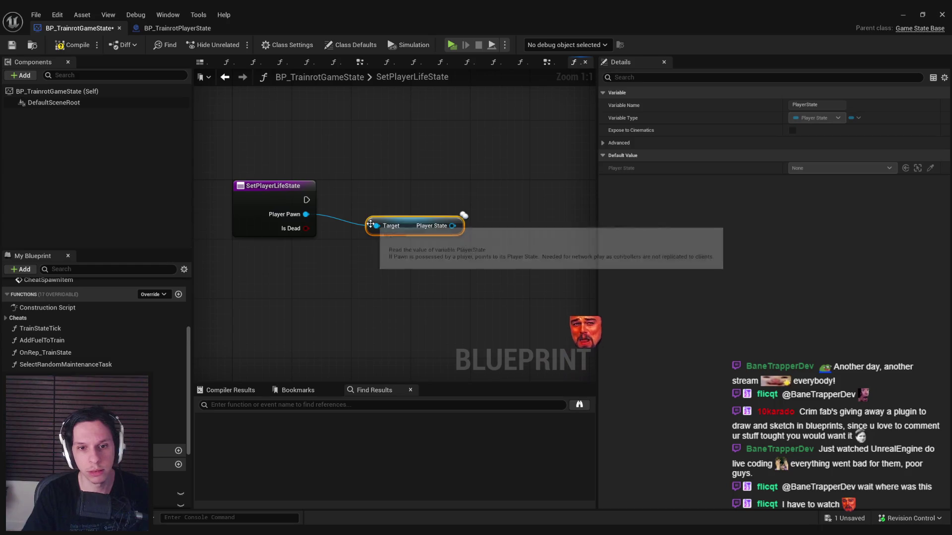
{"action": "left_click_drag", "start_coordinate": [416, 234], "coordinate": [403, 241]}
{"action": "left_click", "coordinate": [404, 268]}
{"action": "left_click", "coordinate": [391, 232]}
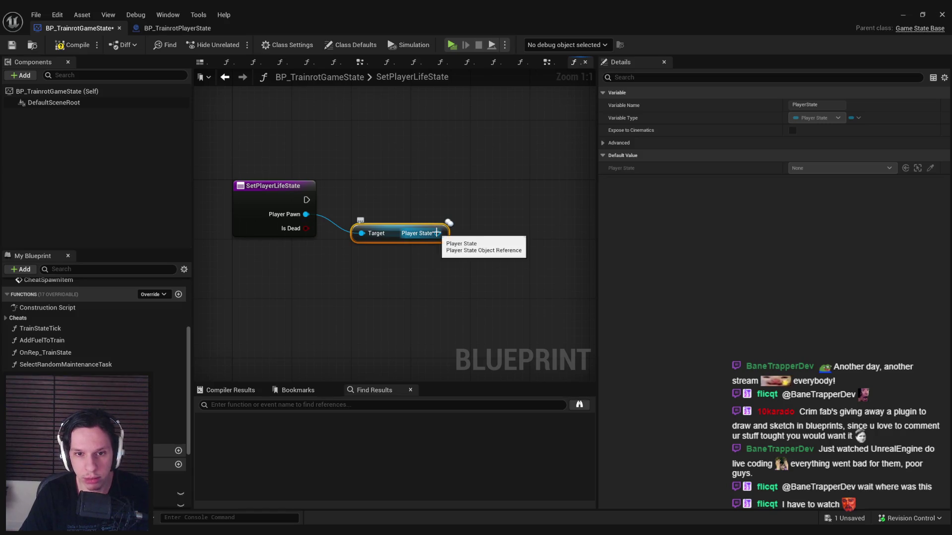
Retry searching 'get player state' from Player Pawn, cancel, reposition the graph, and search 'get player'
{"action": "left_click_drag", "start_coordinate": [305, 220], "coordinate": [338, 223]}
{"action": "type", "text": "get player state"}
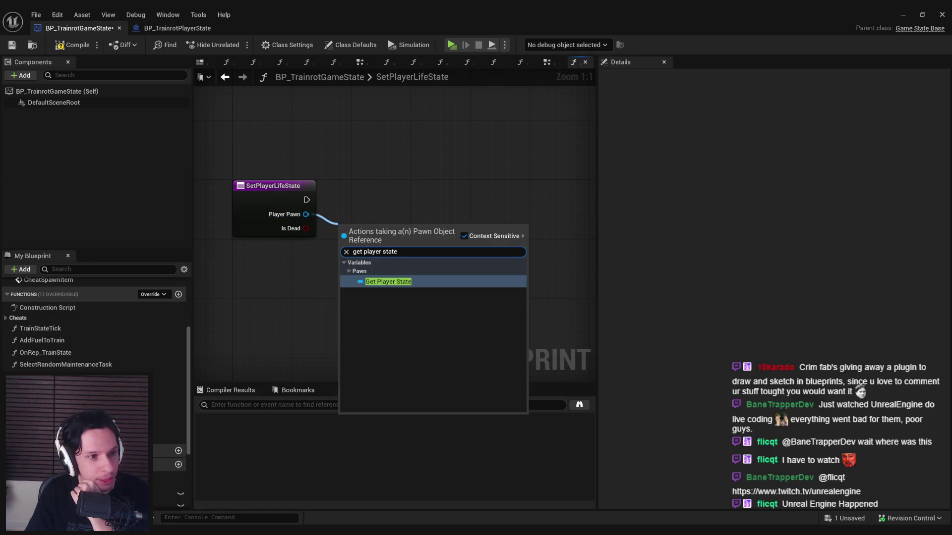
{"action": "key", "text": "ctrl+f"}
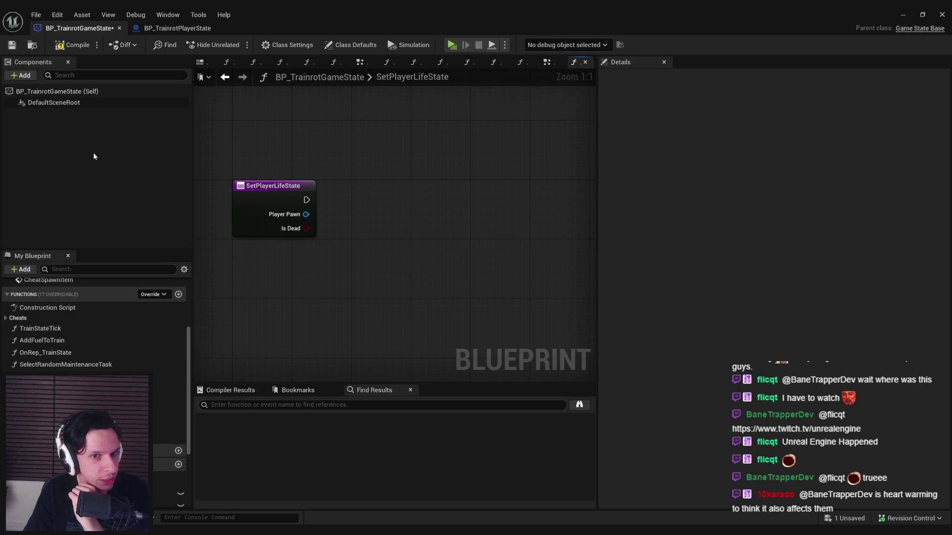
{"action": "left_click_drag", "start_coordinate": [336, 282], "coordinate": [391, 313]}
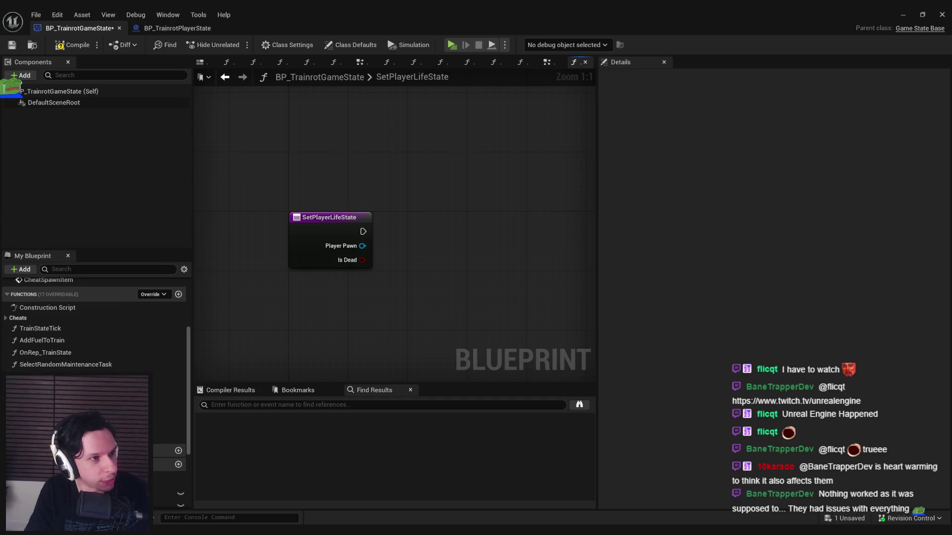
{"action": "mouse_move", "coordinate": [345, 342]}
{"action": "left_mouse_down"}
{"action": "mouse_move", "coordinate": [390, 335]}
{"action": "mouse_move", "coordinate": [397, 322]}
{"action": "left_mouse_up"}
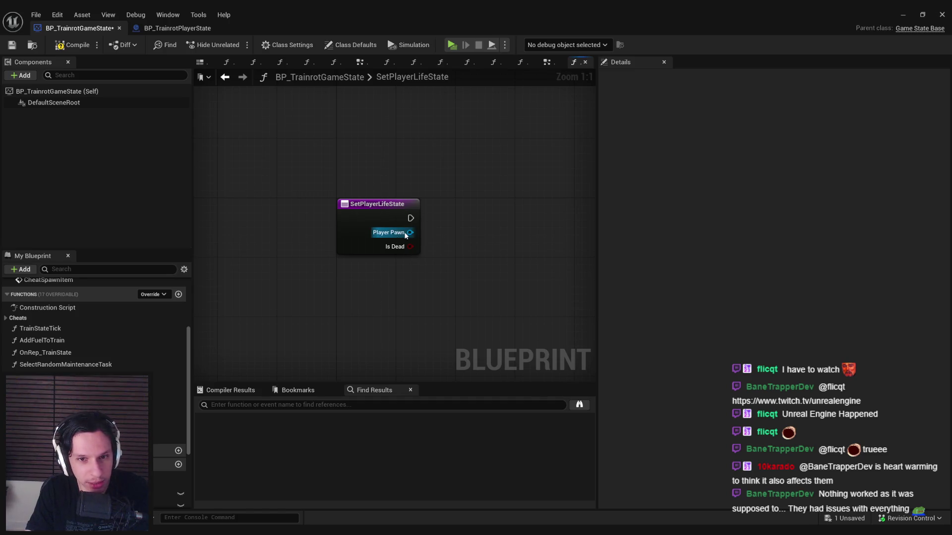
{"action": "scroll", "coordinate": [359, 286], "scroll_direction": "down", "scroll_amount": 1}
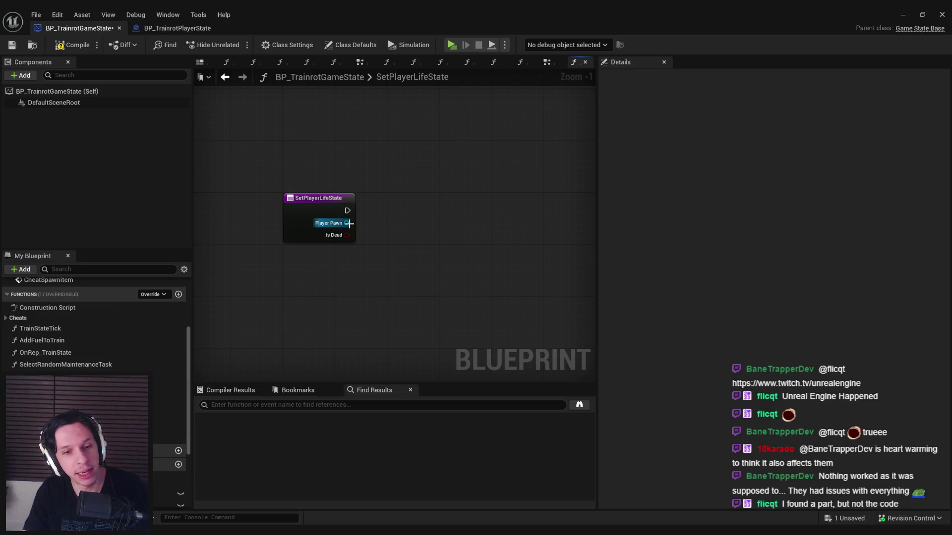
{"action": "left_click_drag", "start_coordinate": [348, 223], "coordinate": [379, 224]}
{"action": "type", "text": "get player"}
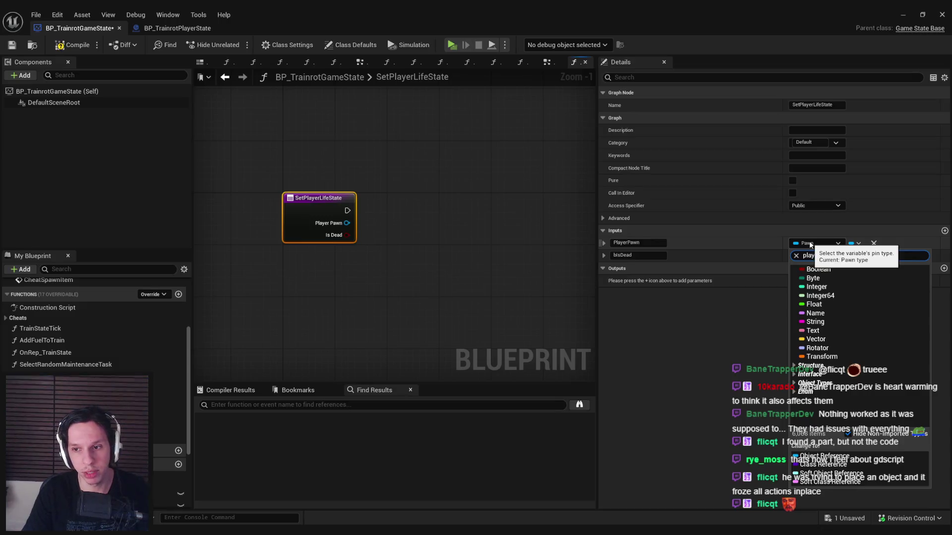
Retype PlayerPawn as BP Trainrot Player Character, compile, and wire a Get Player State node from it
{"action": "mouse_move", "coordinate": [823, 276]}
{"action": "left_click", "coordinate": [774, 276]}
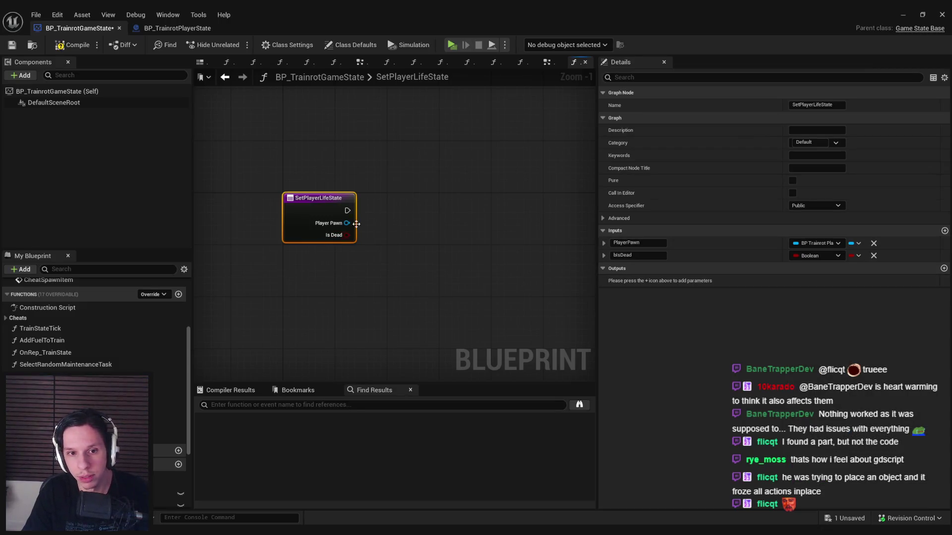
{"action": "left_click", "coordinate": [73, 45]}
{"action": "left_click_drag", "start_coordinate": [347, 223], "coordinate": [389, 244]}
{"action": "type", "text": "get player state"}
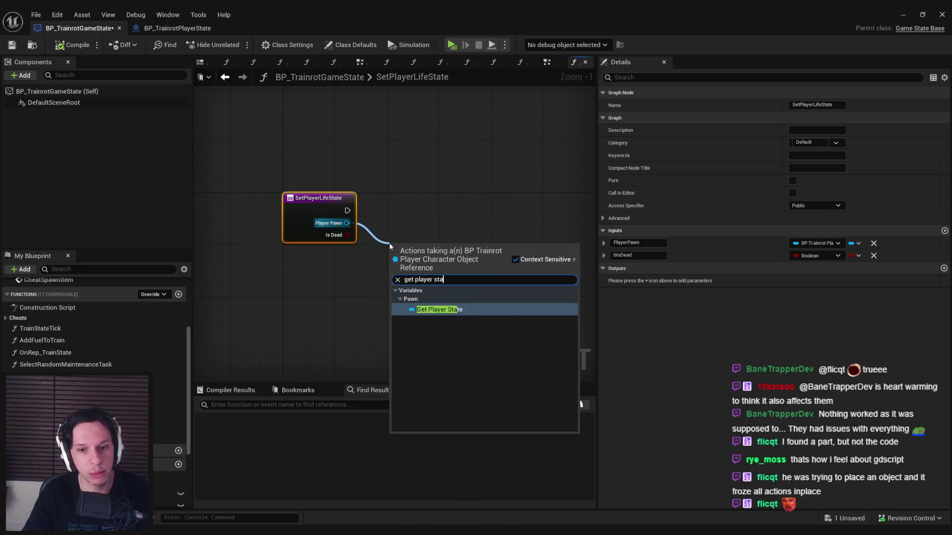
{"action": "left_click", "coordinate": [445, 311]}
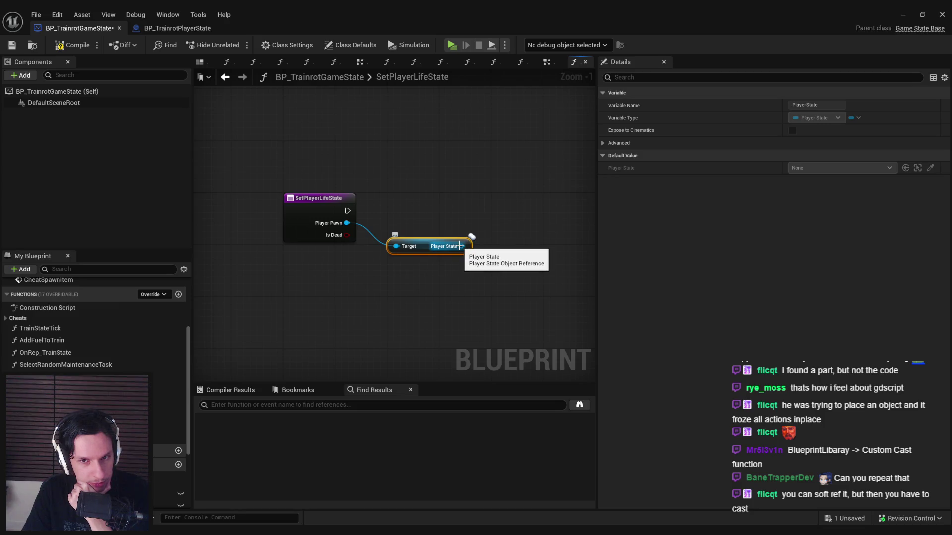
{"action": "left_click_drag", "start_coordinate": [461, 246], "coordinate": [504, 212]}
Add a Cast To BP_TrainrotPlayerState node from the Player State output, arrange it, and compile
{"action": "type", "text": "cast"}
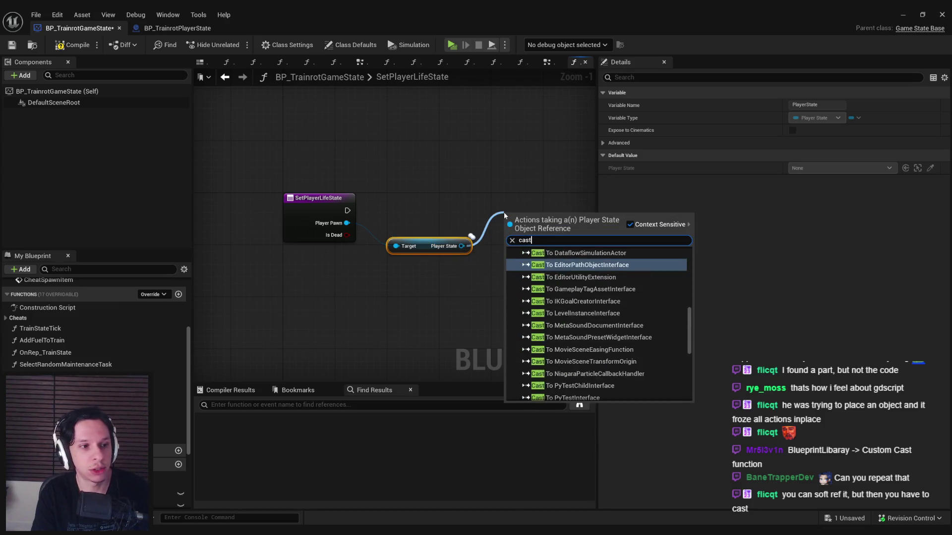
{"action": "type", "text": " to player"}
{"action": "key", "text": "Return"}
{"action": "mouse_move", "coordinate": [517, 229]}
{"action": "left_mouse_down"}
{"action": "mouse_move", "coordinate": [434, 214]}
{"action": "mouse_move", "coordinate": [421, 201]}
{"action": "left_mouse_up"}
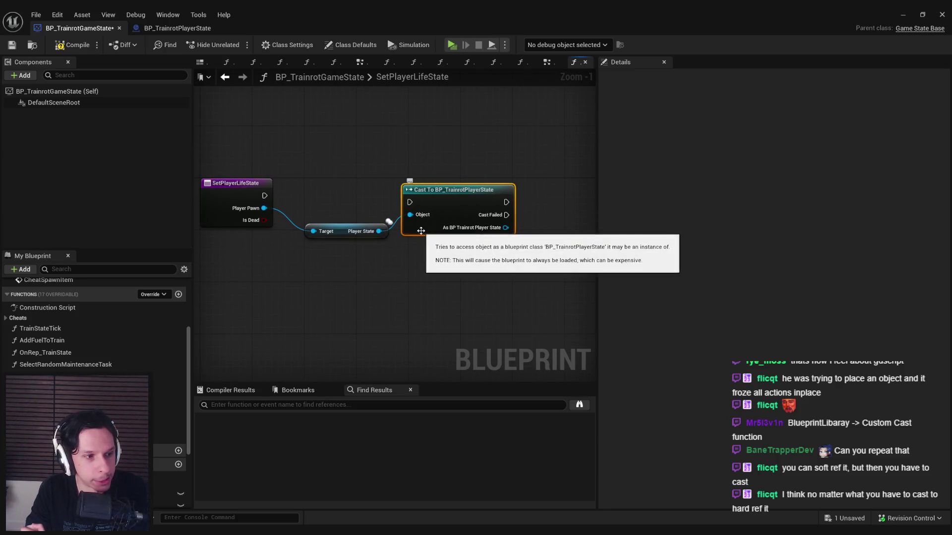
{"action": "left_click_drag", "start_coordinate": [419, 234], "coordinate": [504, 244]}
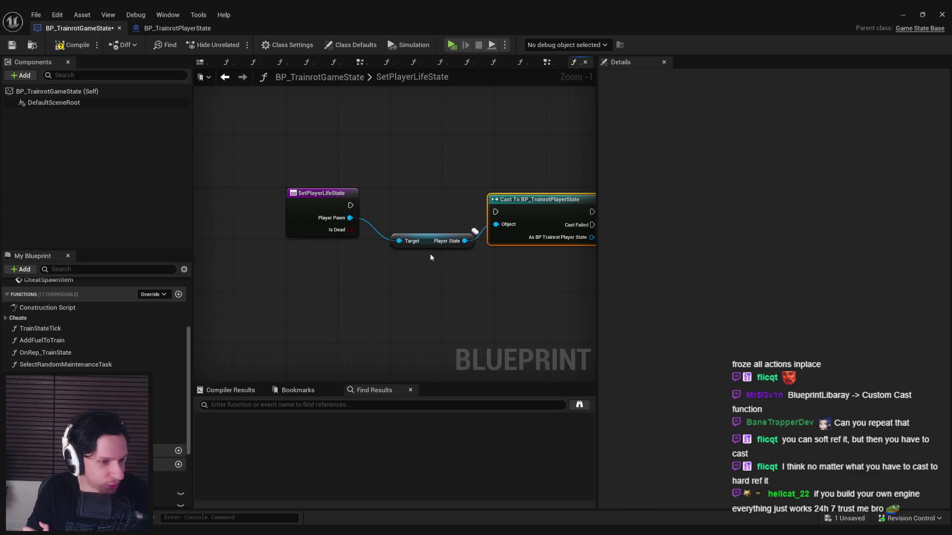
{"action": "mouse_move", "coordinate": [528, 200]}
{"action": "left_mouse_down"}
{"action": "mouse_move", "coordinate": [535, 194]}
{"action": "mouse_move", "coordinate": [350, 205]}
{"action": "left_mouse_up"}
{"action": "left_click", "coordinate": [60, 46]}
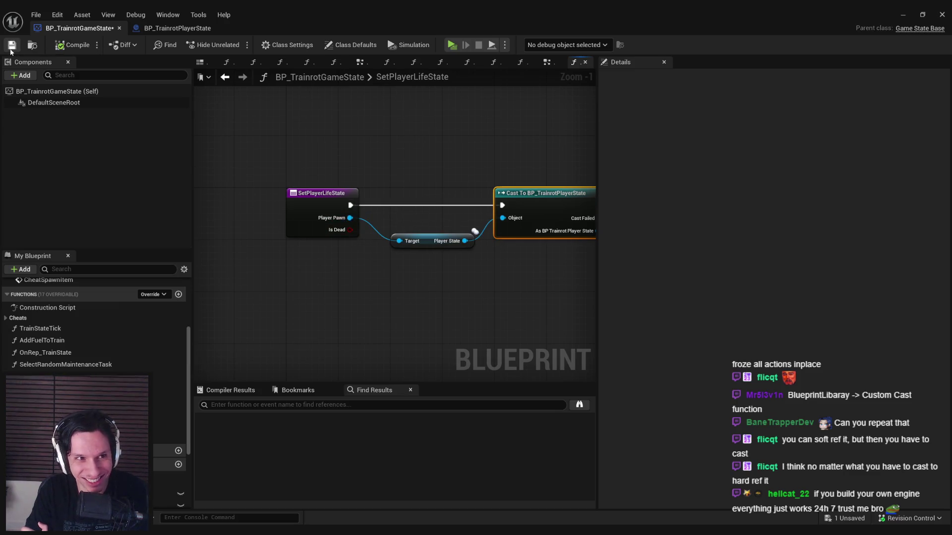
{"action": "mouse_move", "coordinate": [436, 243]}
{"action": "left_mouse_down"}
{"action": "mouse_move", "coordinate": [430, 229]}
{"action": "mouse_move", "coordinate": [488, 231]}
{"action": "mouse_move", "coordinate": [523, 218]}
{"action": "mouse_move", "coordinate": [476, 210]}
{"action": "mouse_move", "coordinate": [464, 257]}
{"action": "left_mouse_up"}
Add a Set Is Dead node after the successful cast, feed it an Is Dead value, and compile
{"action": "left_click", "coordinate": [442, 264]}
{"action": "scroll", "coordinate": [308, 259], "scroll_direction": "down", "scroll_amount": 2}
{"action": "type", "text": "dead"}
{"action": "left_click", "coordinate": [530, 299]}
{"action": "left_click", "coordinate": [493, 221]}
{"action": "type", "text": "is dead"}
{"action": "left_click", "coordinate": [503, 328]}
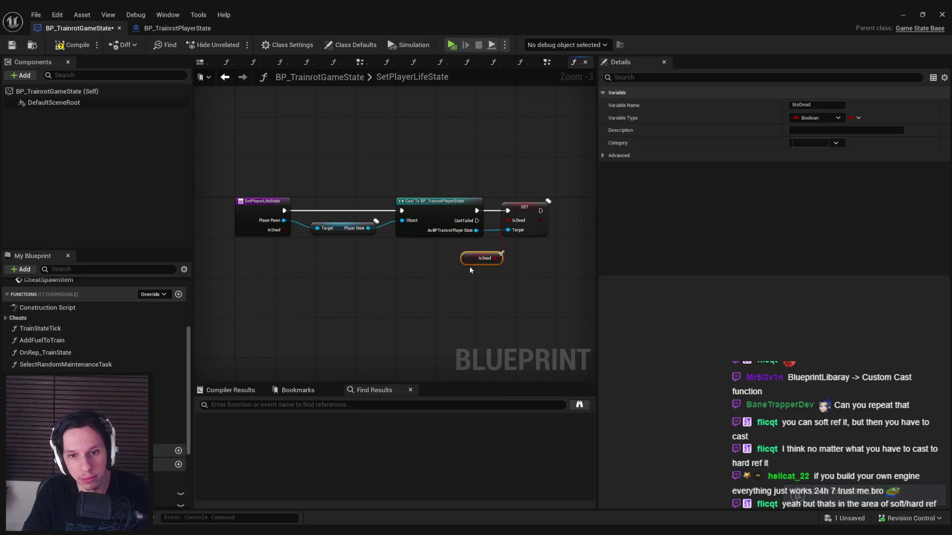
{"action": "left_click", "coordinate": [229, 187]}
{"action": "left_click", "coordinate": [65, 49]}
Nudge the Is Dead getter into place, save the blueprint, and pan back to SetPlayerLifeState
{"action": "left_click_drag", "start_coordinate": [361, 287], "coordinate": [361, 248]}
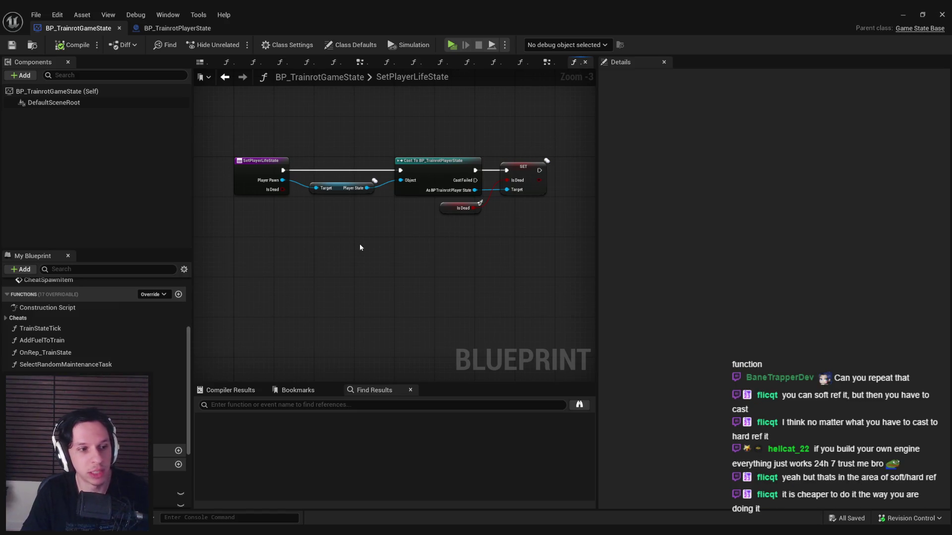
{"action": "scroll", "coordinate": [322, 185], "scroll_direction": "up", "scroll_amount": 3}
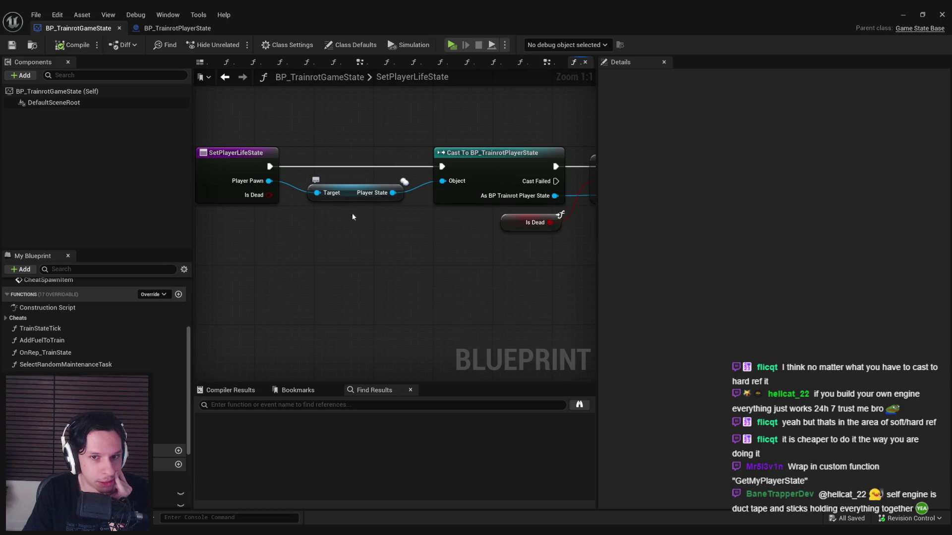
{"action": "scroll", "coordinate": [349, 206], "scroll_direction": "down", "scroll_amount": 2}
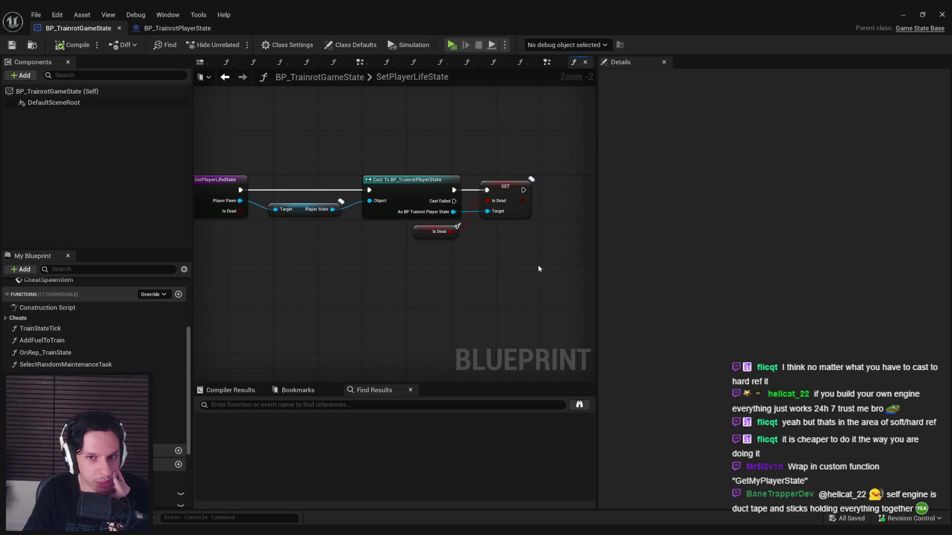
{"action": "left_click_drag", "start_coordinate": [436, 232], "coordinate": [436, 237]}
{"action": "left_click", "coordinate": [452, 270]}
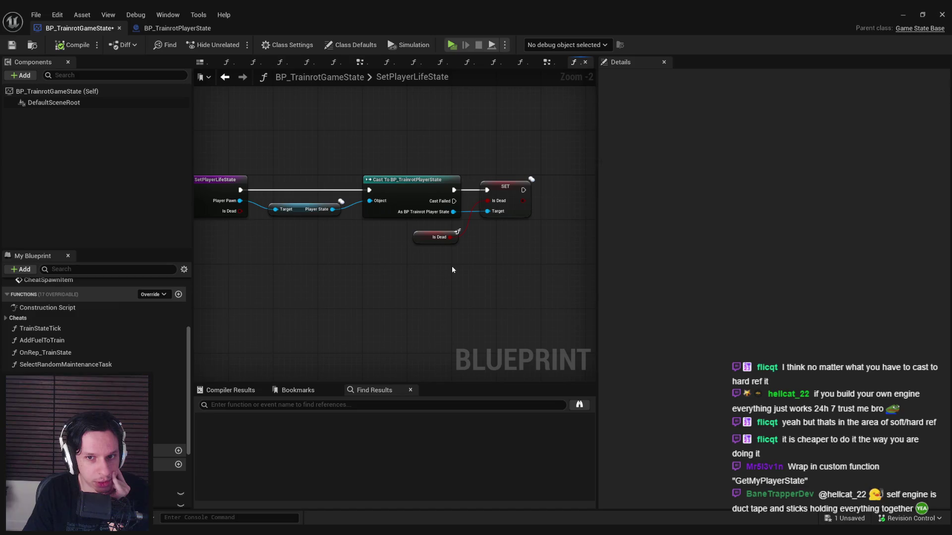
{"action": "left_click", "coordinate": [12, 45]}
{"action": "left_click_drag", "start_coordinate": [418, 245], "coordinate": [418, 239]}
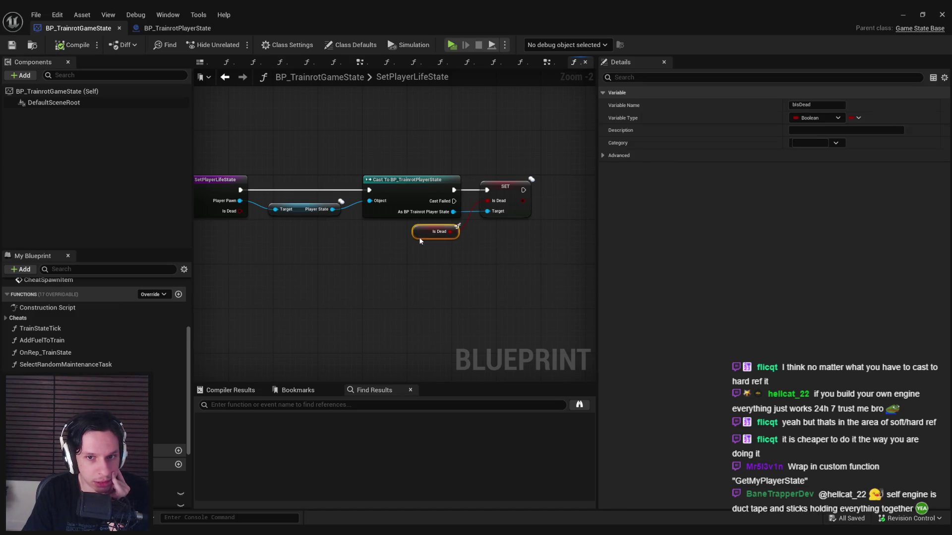
{"action": "left_click", "coordinate": [11, 46]}
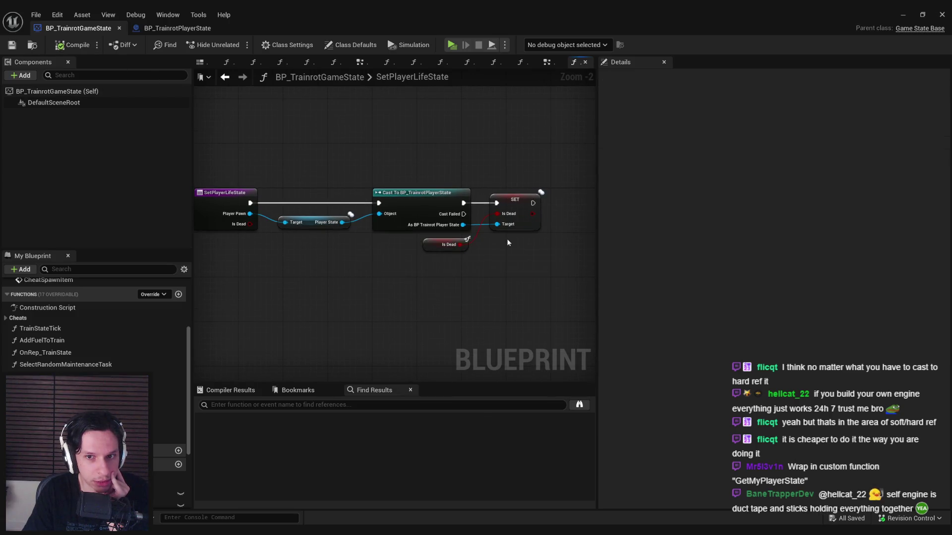
{"action": "left_click_drag", "start_coordinate": [508, 264], "coordinate": [463, 240]}
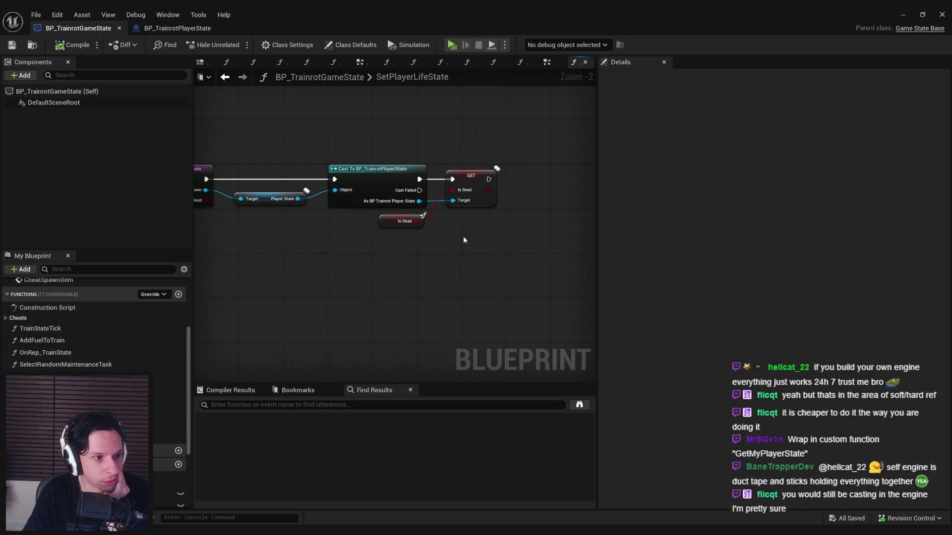
{"action": "left_click_drag", "start_coordinate": [459, 236], "coordinate": [557, 244]}
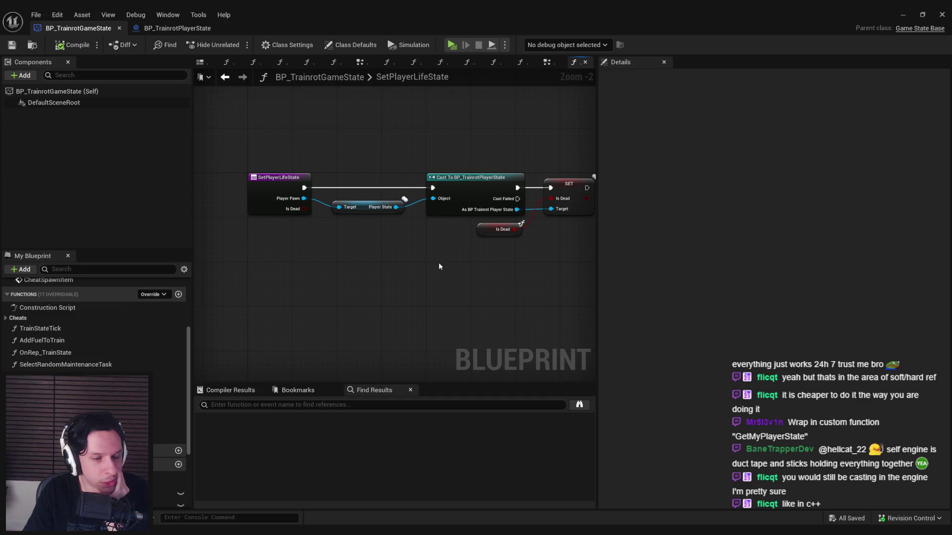
{"action": "left_click_drag", "start_coordinate": [331, 168], "coordinate": [286, 199]}
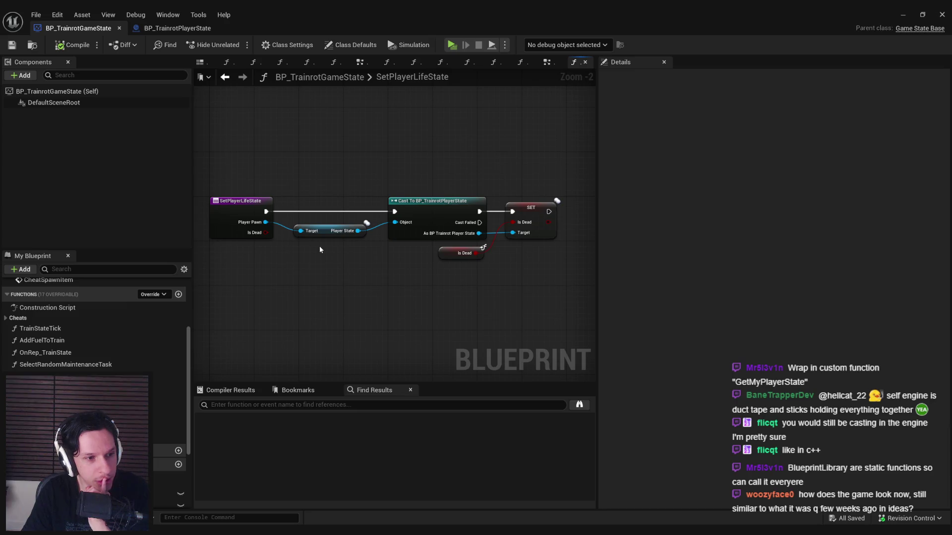
Bring GameWorldLevel forward and review the play settings' Number of Players (3)
{"action": "left_click", "coordinate": [903, 14]}
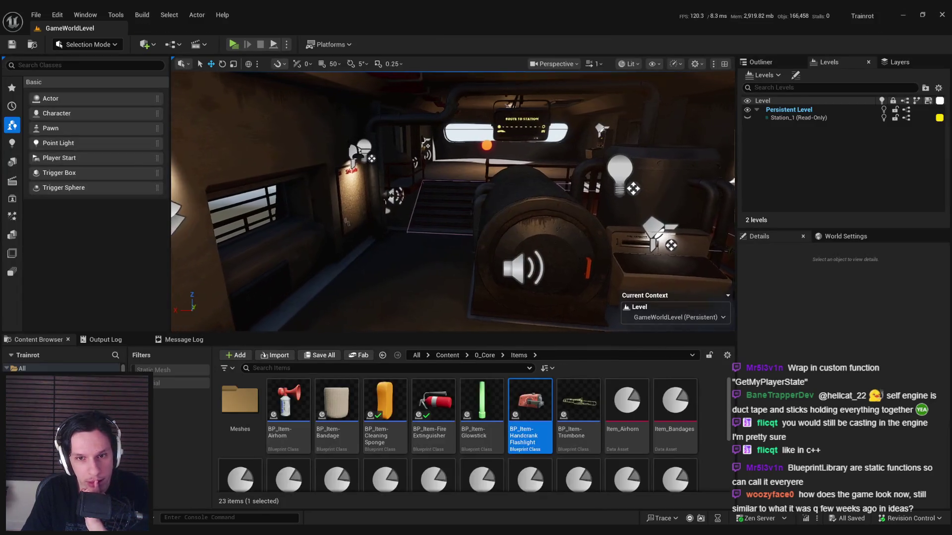
{"action": "left_click", "coordinate": [287, 46]}
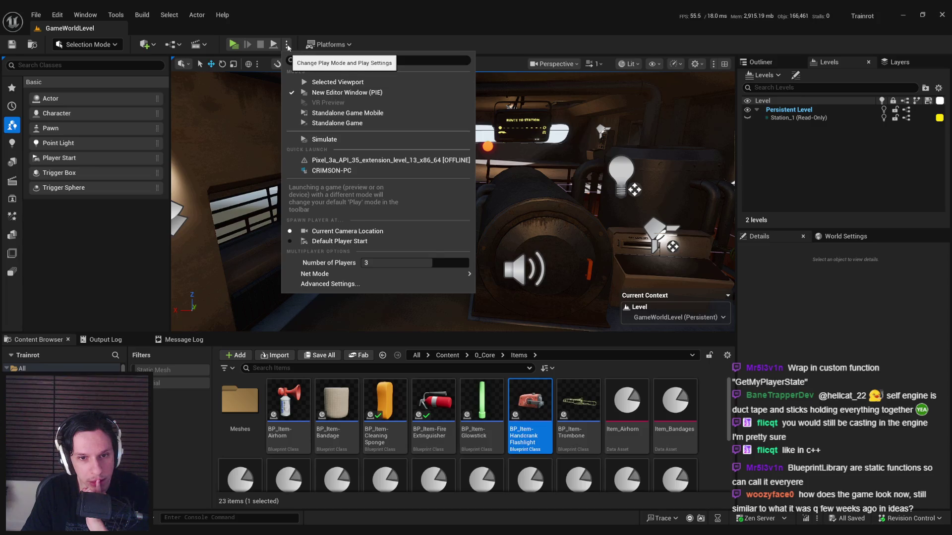
{"action": "left_click", "coordinate": [288, 46]}
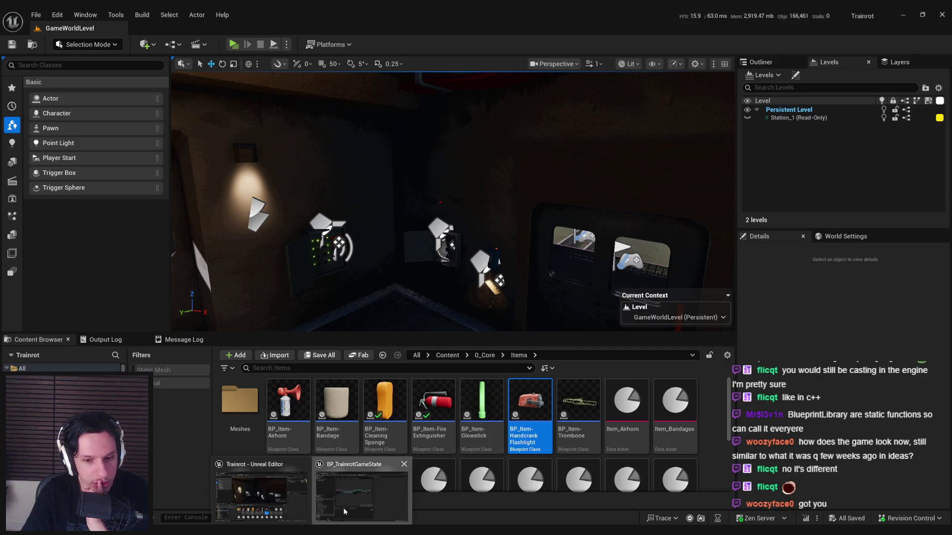
Return to BP_TrainrotGameState and pan the SetPlayerLifeState graph back into view
{"action": "left_click", "coordinate": [343, 507]}
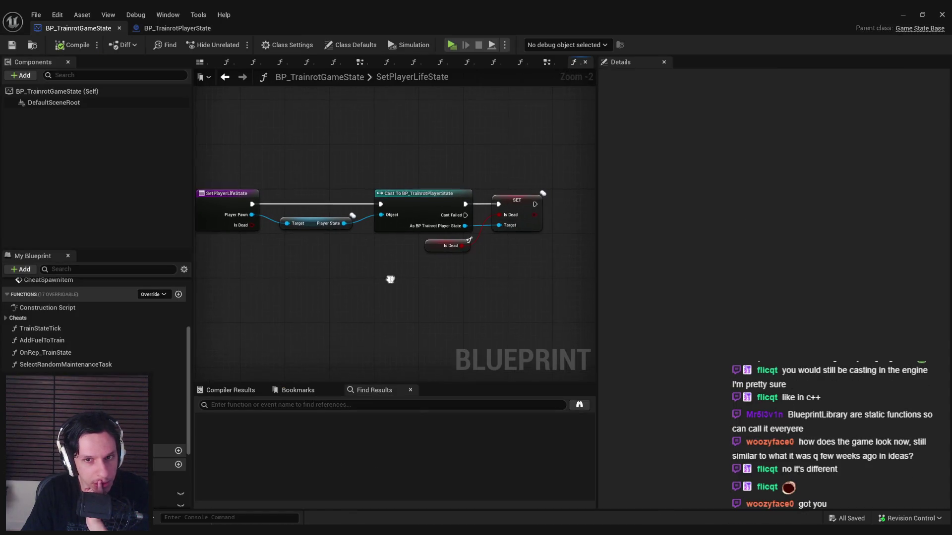
{"action": "left_click", "coordinate": [430, 248]}
{"action": "left_click_drag", "start_coordinate": [430, 247], "coordinate": [381, 237]}
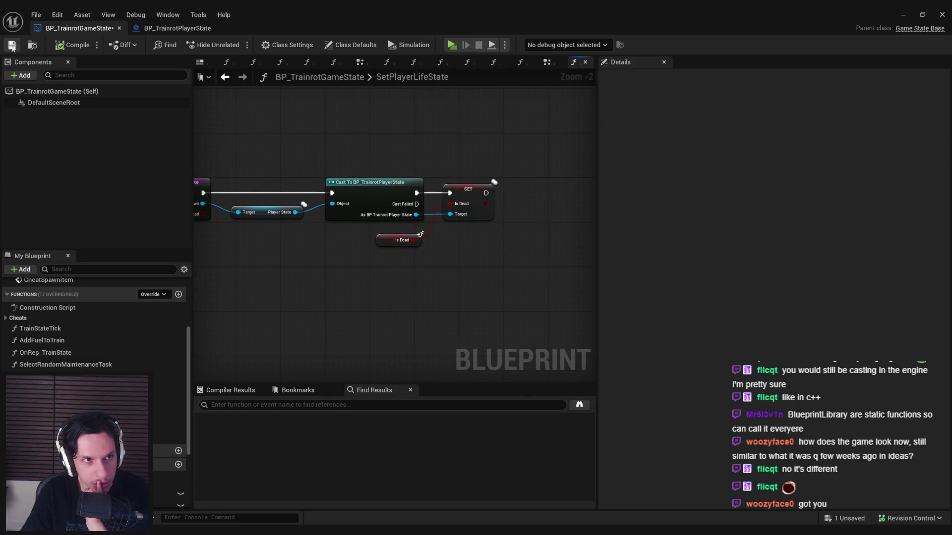
{"action": "left_click_drag", "start_coordinate": [325, 122], "coordinate": [230, 144]}
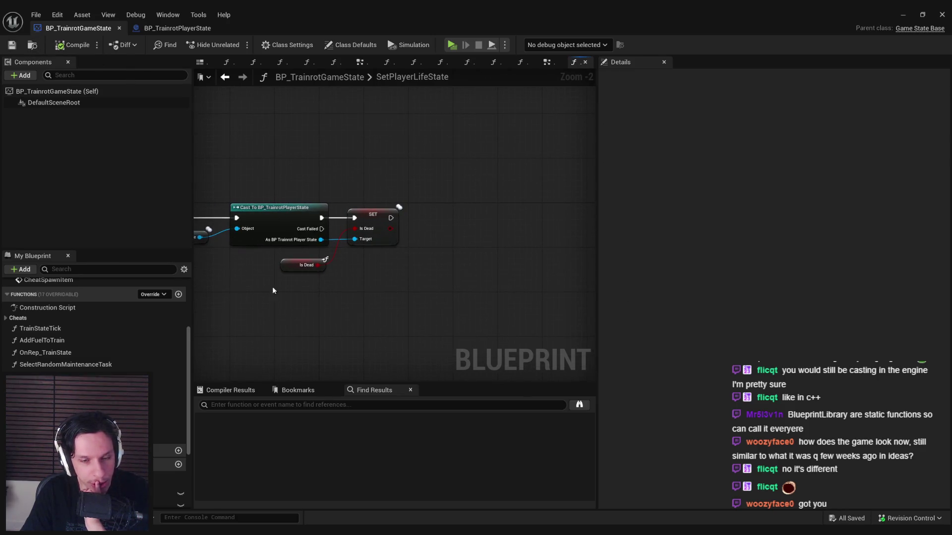
{"action": "left_click_drag", "start_coordinate": [252, 290], "coordinate": [361, 280]}
{"action": "scroll", "coordinate": [361, 280], "scroll_direction": "down", "scroll_amount": 1}
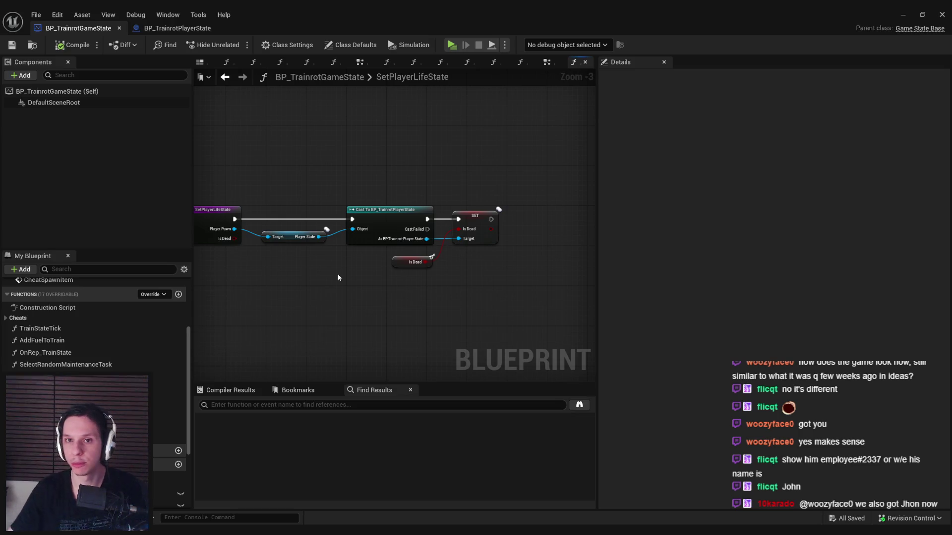
Drag NPCAI_Employee233 from Content/0_Core/NPC into the level beside the train and frame it
{"action": "left_click", "coordinate": [901, 15]}
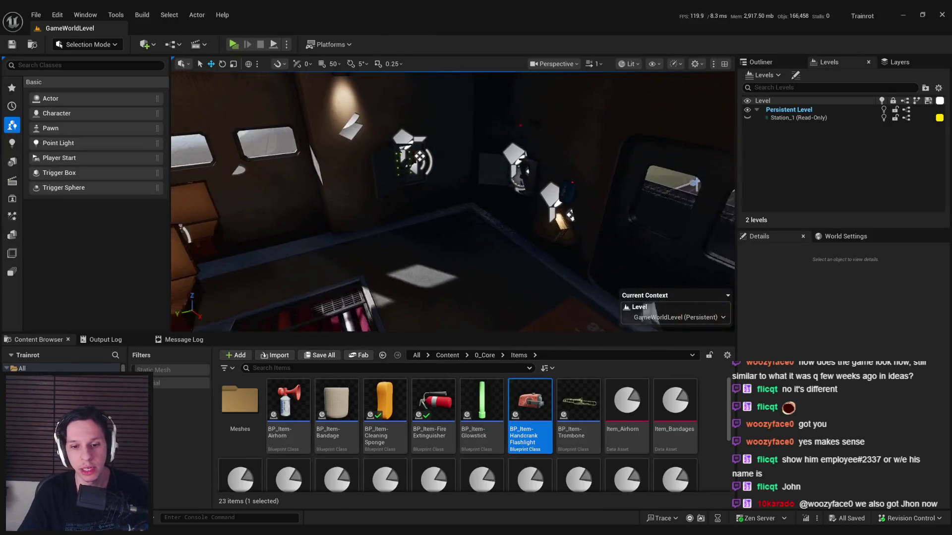
{"action": "left_click", "coordinate": [482, 355]}
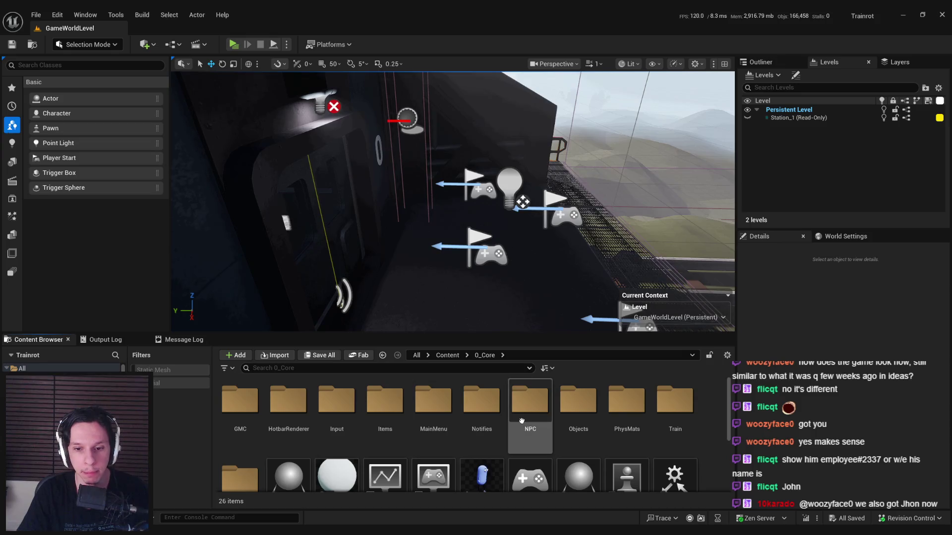
{"action": "double_click", "coordinate": [530, 402]}
{"action": "mouse_move", "coordinate": [613, 399]}
{"action": "left_mouse_down"}
{"action": "mouse_move", "coordinate": [526, 258]}
{"action": "mouse_move", "coordinate": [488, 248]}
{"action": "left_mouse_up"}
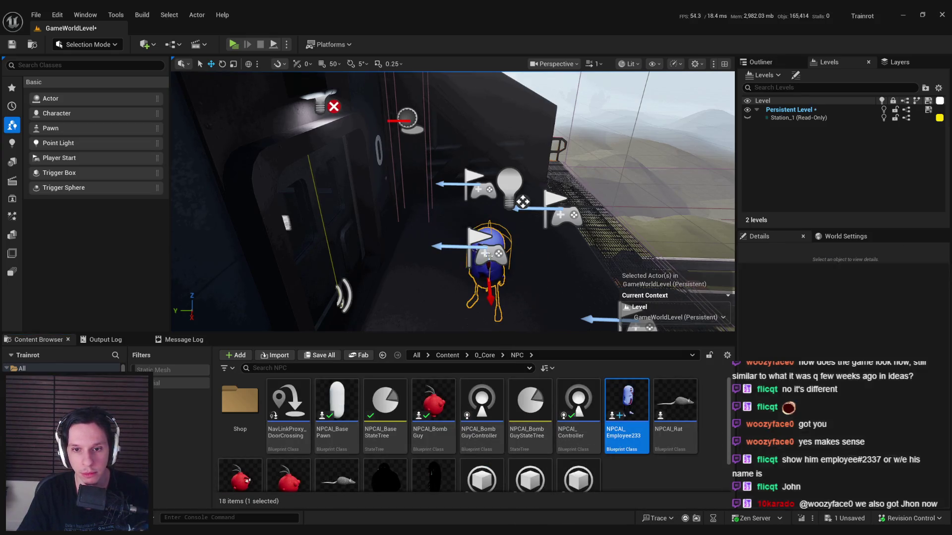
{"action": "key", "text": "f"}
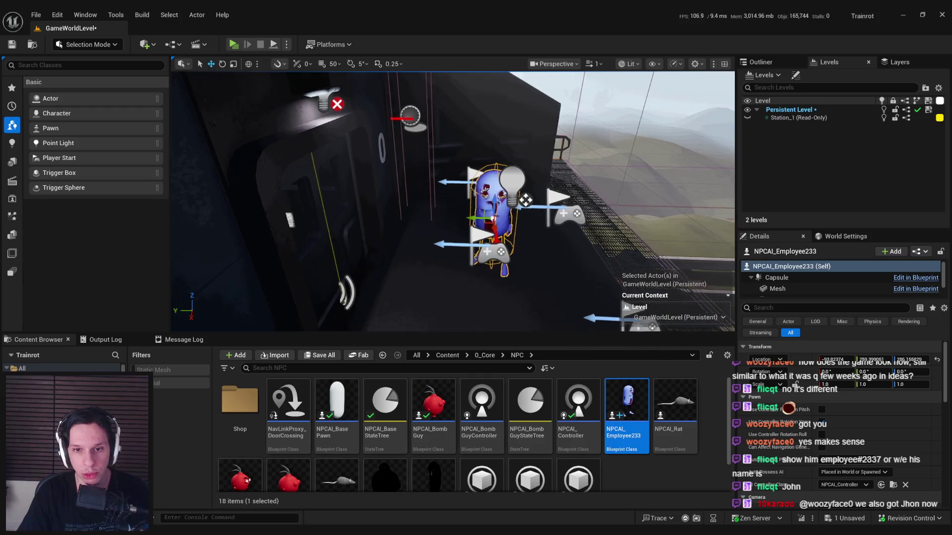
{"action": "key", "text": "g"}
{"action": "scroll", "coordinate": [453, 198], "scroll_direction": "down", "scroll_amount": 2}
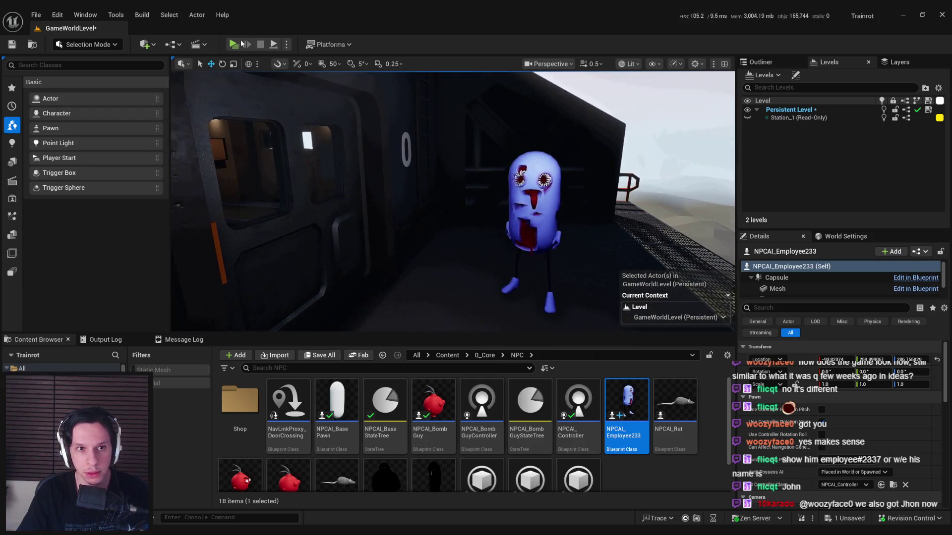
Check the play options and start the multiplayer test with a server and two clients
{"action": "left_click", "coordinate": [285, 45]}
{"action": "left_click", "coordinate": [285, 45]}
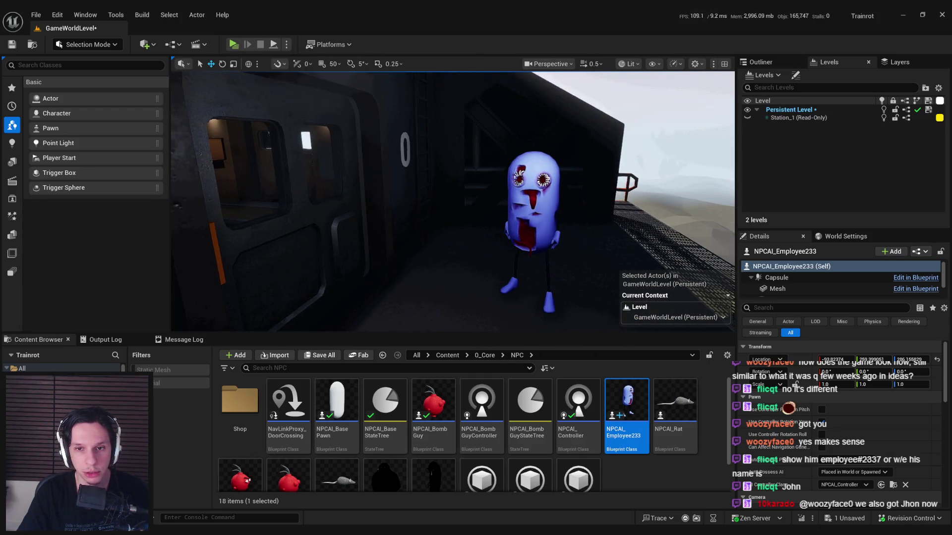
{"action": "scroll", "coordinate": [452, 199], "scroll_direction": "up", "scroll_amount": 2}
{"action": "left_click", "coordinate": [233, 45]}
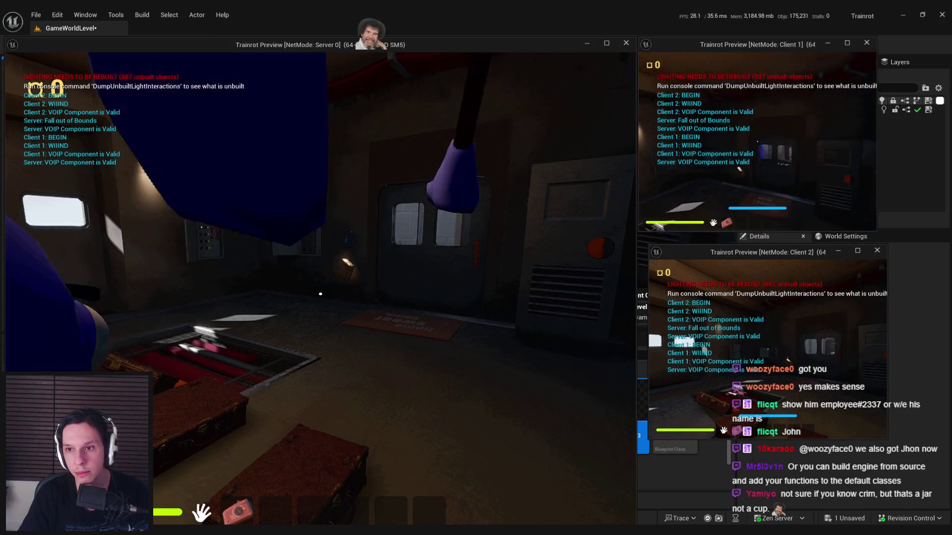
Walk the Client 1 character through the doorway and along the train's catwalk
{"action": "key", "text": "w"}
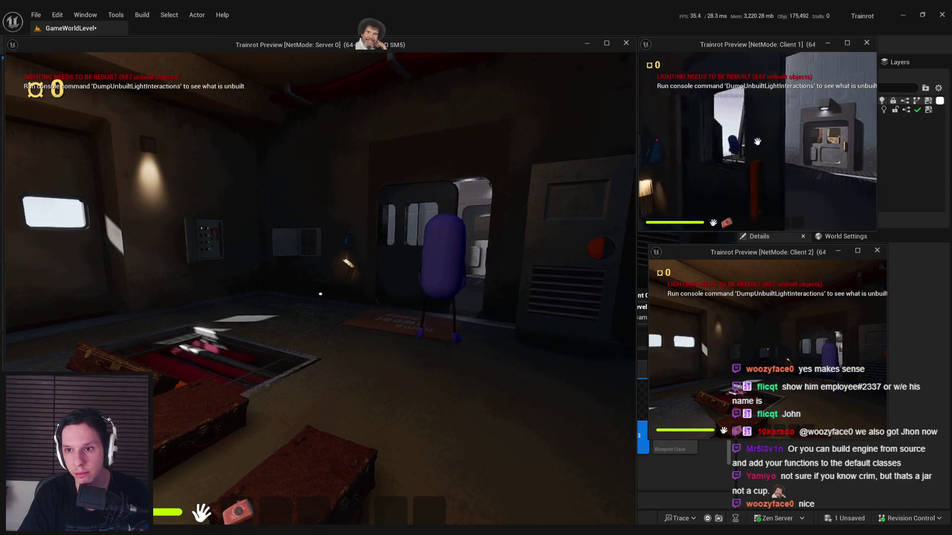
{"action": "key", "text": "w"}
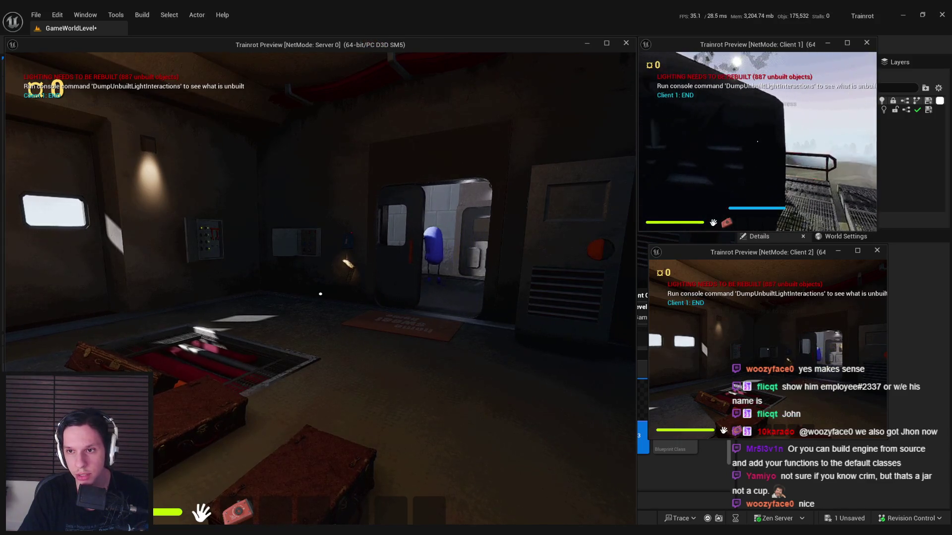
{"action": "key", "text": "w"}
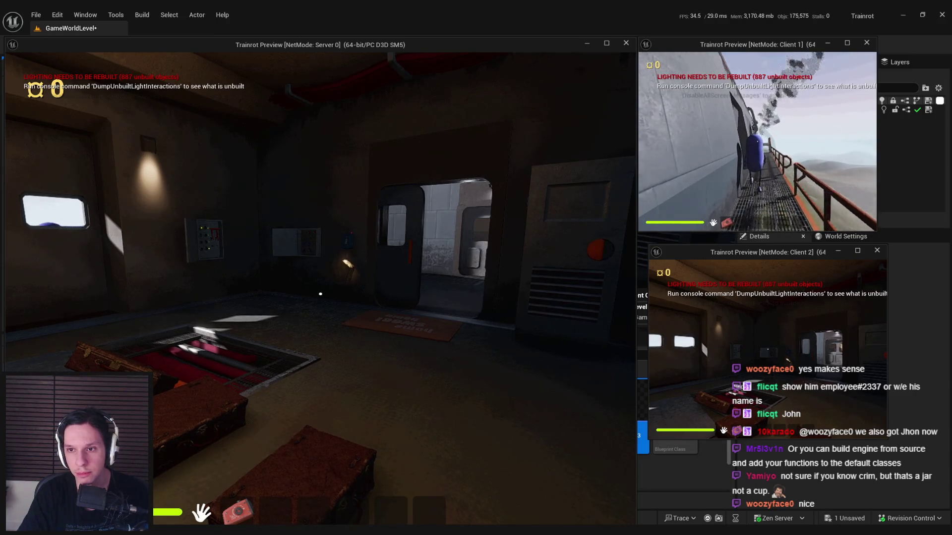
{"action": "key", "text": "w"}
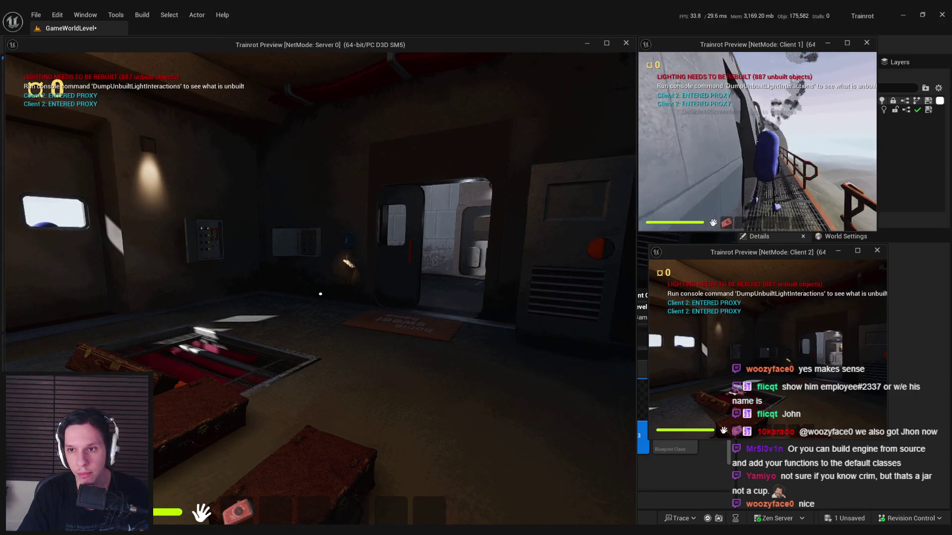
{"action": "key", "text": "w"}
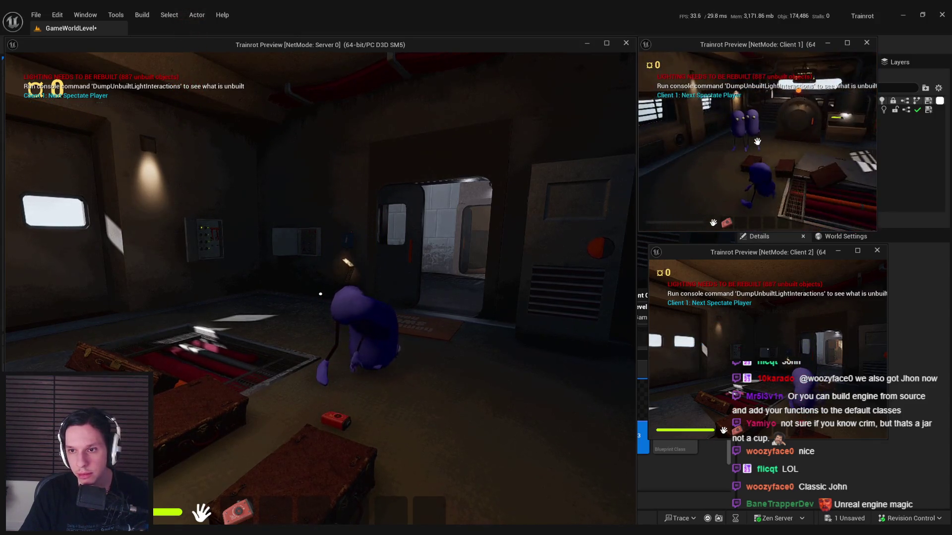
{"action": "key", "text": "super"}
{"action": "key", "text": "super"}
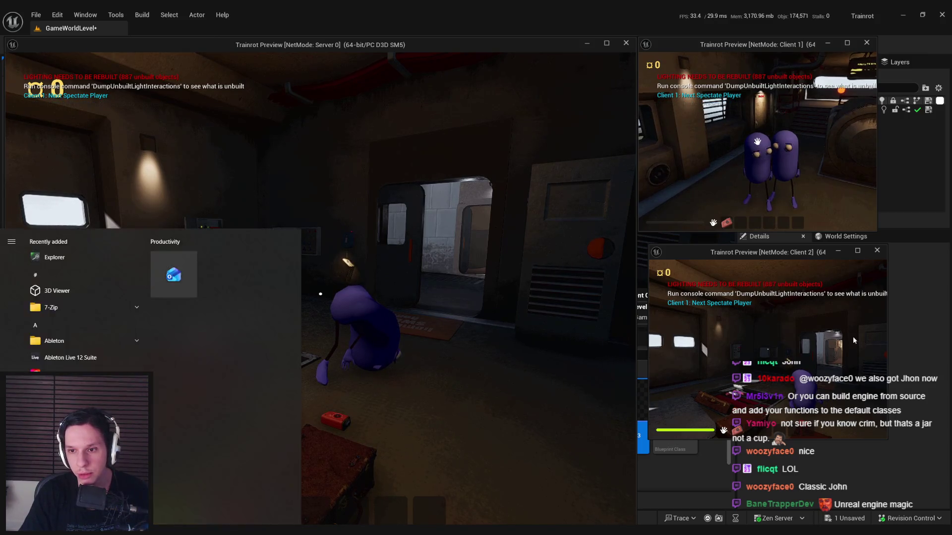
As the server player, grab and release the crate, then carry the fallen purple body across the room
{"action": "key", "text": "super"}
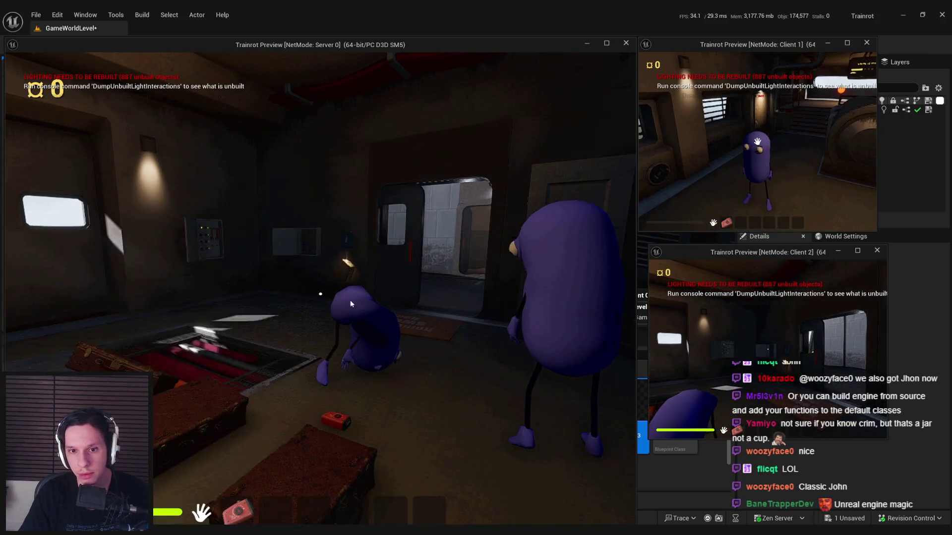
{"action": "key", "text": "super"}
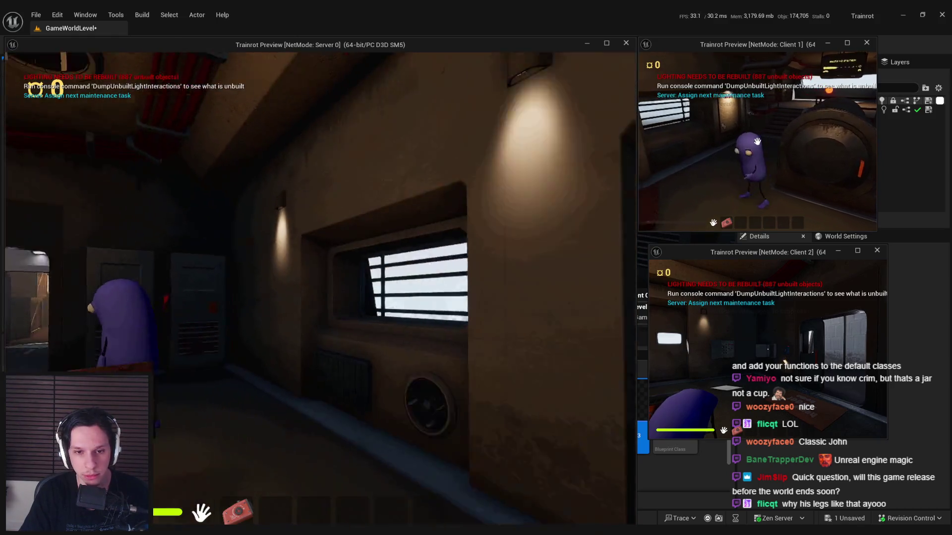
{"action": "left_click", "coordinate": [321, 293]}
{"action": "left_click", "coordinate": [320, 294]}
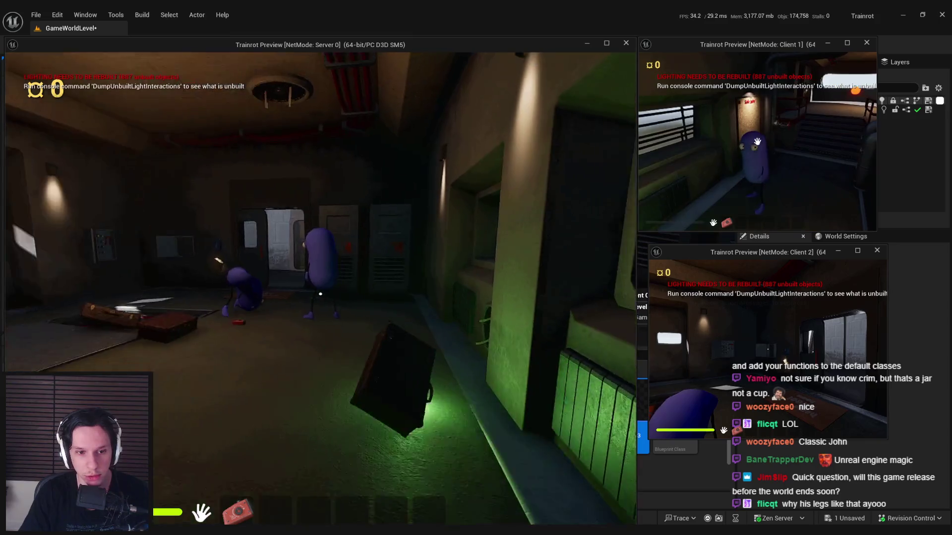
{"action": "left_click", "coordinate": [320, 294]}
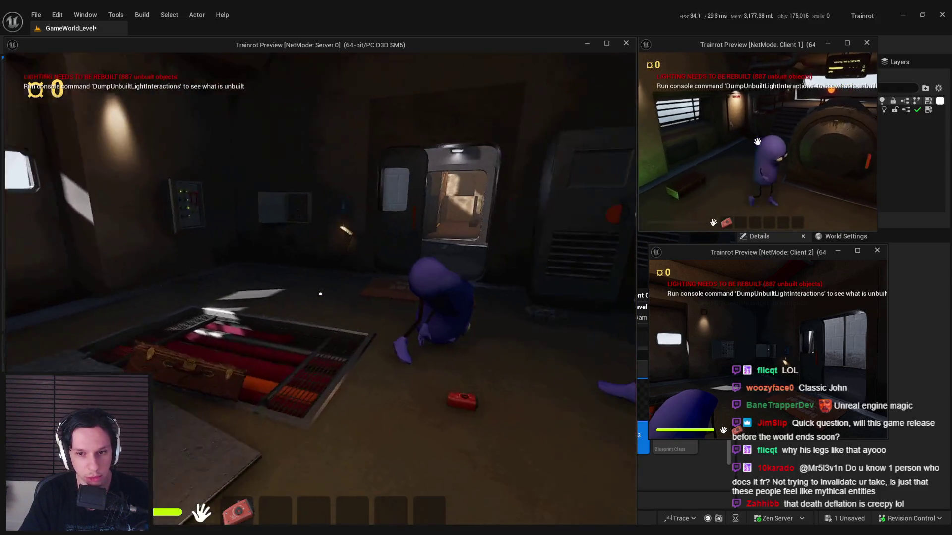
{"action": "left_click_drag", "start_coordinate": [319, 294], "coordinate": [289, 285]}
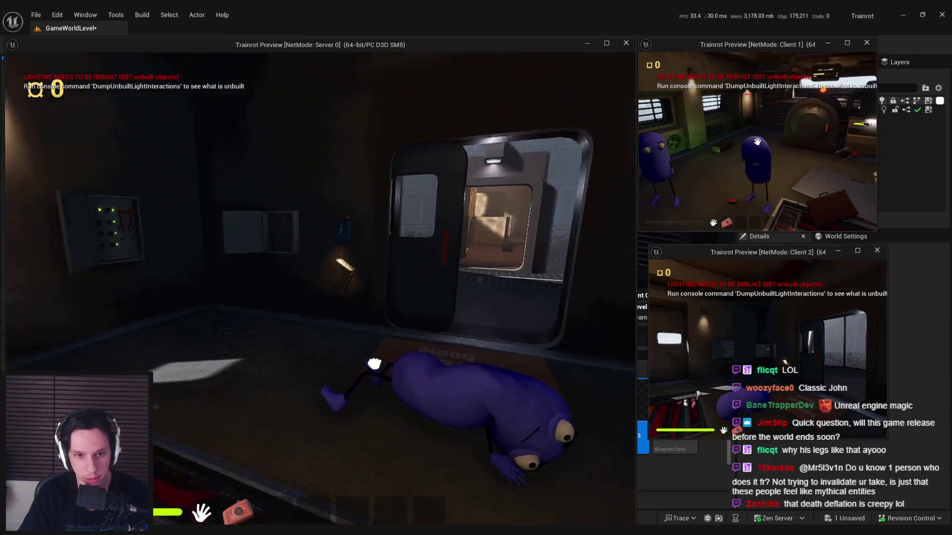
{"action": "mouse_move", "coordinate": [320, 294]}
{"action": "left_mouse_down"}
{"action": "mouse_move", "coordinate": [227, 308]}
{"action": "mouse_move", "coordinate": [320, 294]}
{"action": "left_mouse_up"}
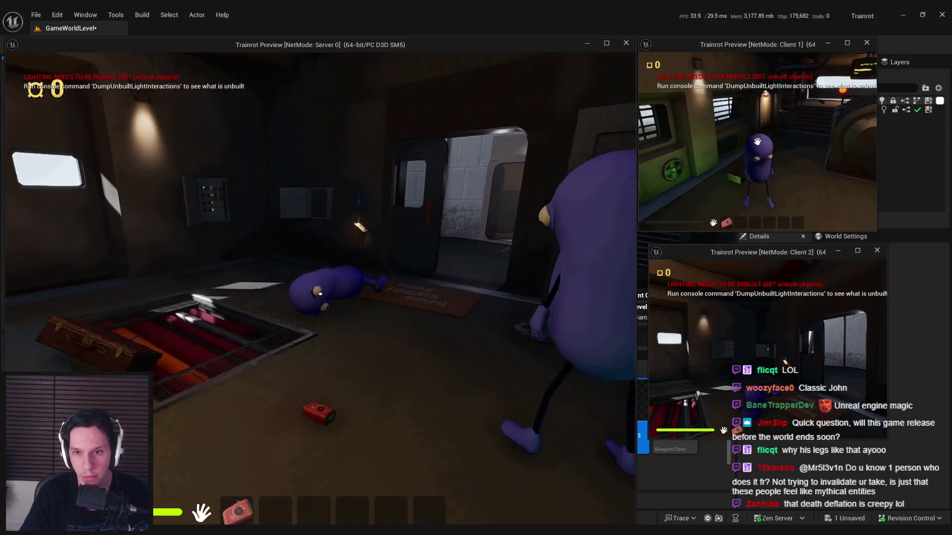
Cycle Client 1's spectated players back and forth, then stop the play session and save the level
{"action": "key", "text": "super"}
{"action": "left_click", "coordinate": [780, 219]}
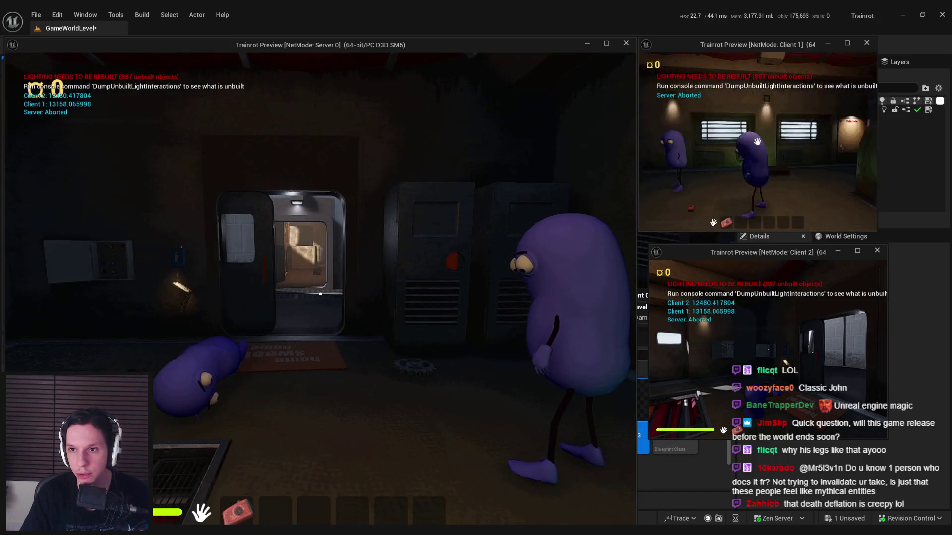
{"action": "left_click", "coordinate": [780, 218]}
{"action": "left_click", "coordinate": [757, 142]}
{"action": "right_click", "coordinate": [757, 142]}
{"action": "right_click", "coordinate": [757, 141]}
{"action": "right_click", "coordinate": [757, 141]}
{"action": "left_click", "coordinate": [757, 141]}
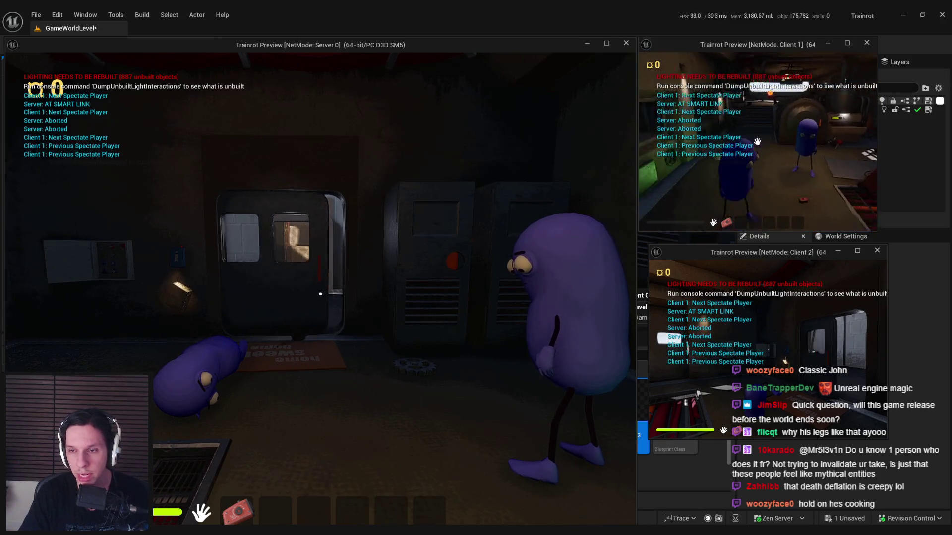
{"action": "right_click", "coordinate": [757, 142]}
{"action": "left_click", "coordinate": [757, 141]}
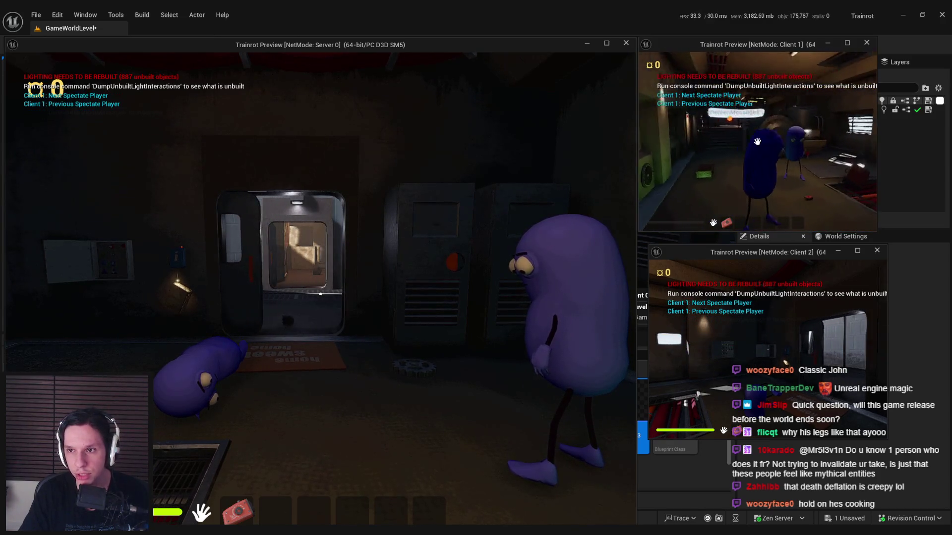
{"action": "key", "text": "Escape"}
{"action": "key", "text": "ctrl+s"}
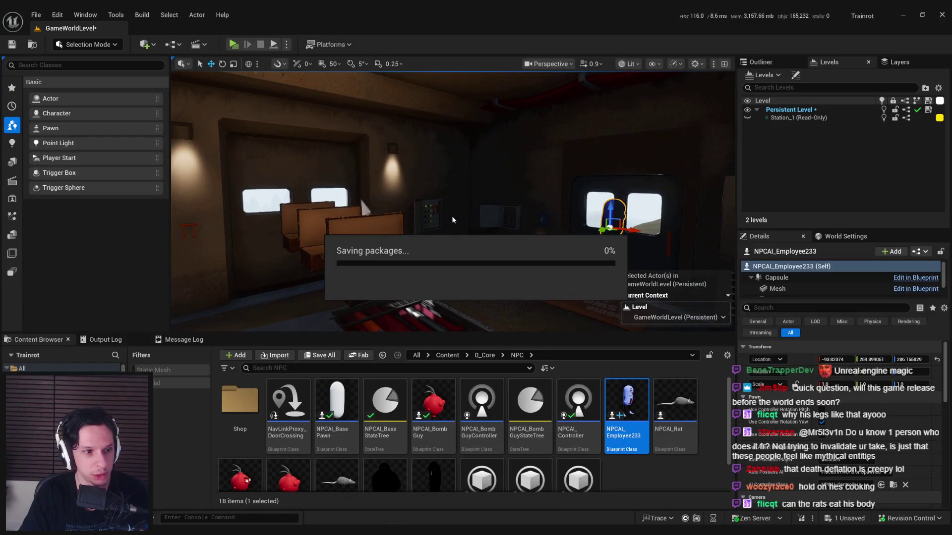
Look around the train interior toward the pipes and window
{"action": "left_click_drag", "start_coordinate": [370, 198], "coordinate": [337, 199]}
{"action": "left_click_drag", "start_coordinate": [417, 212], "coordinate": [418, 207]}
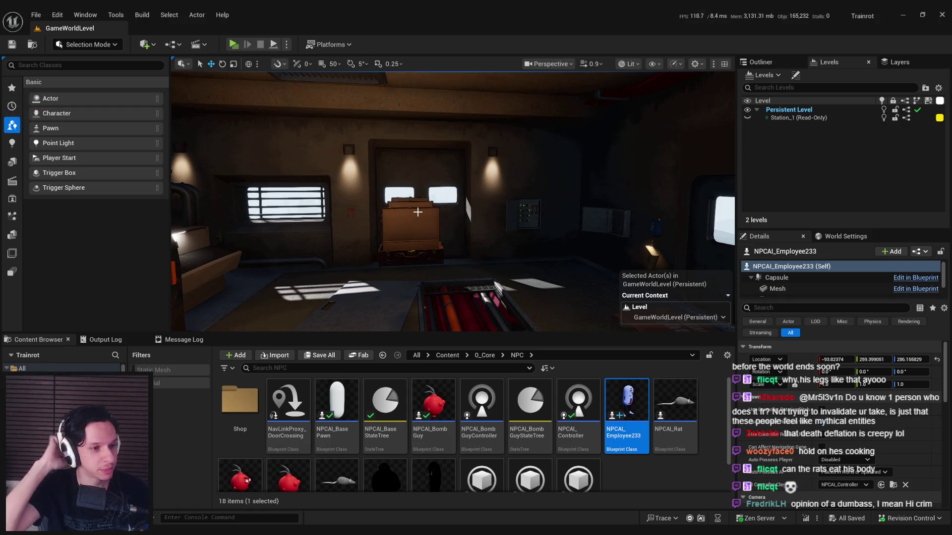
{"action": "mouse_move", "coordinate": [418, 213]}
{"action": "left_mouse_down"}
{"action": "mouse_move", "coordinate": [323, 204]}
{"action": "mouse_move", "coordinate": [436, 208]}
{"action": "left_mouse_up"}
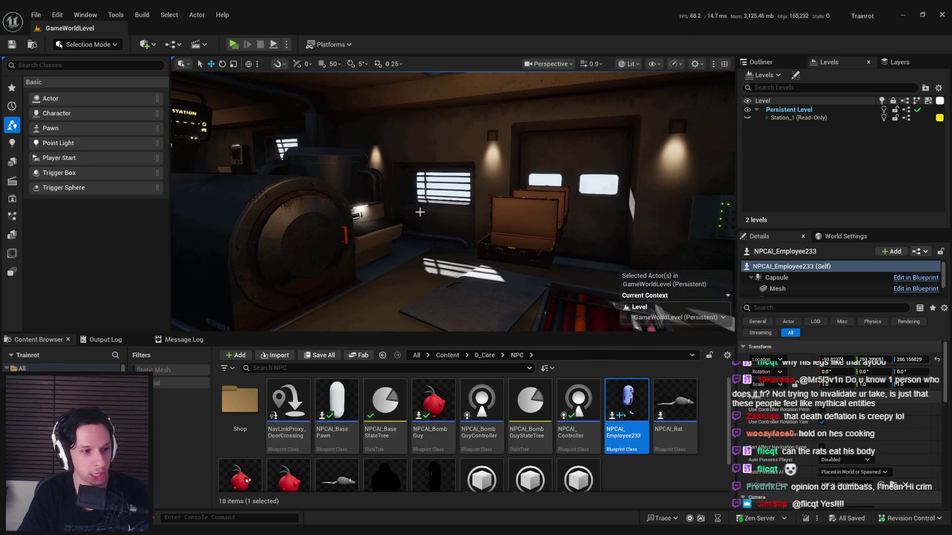
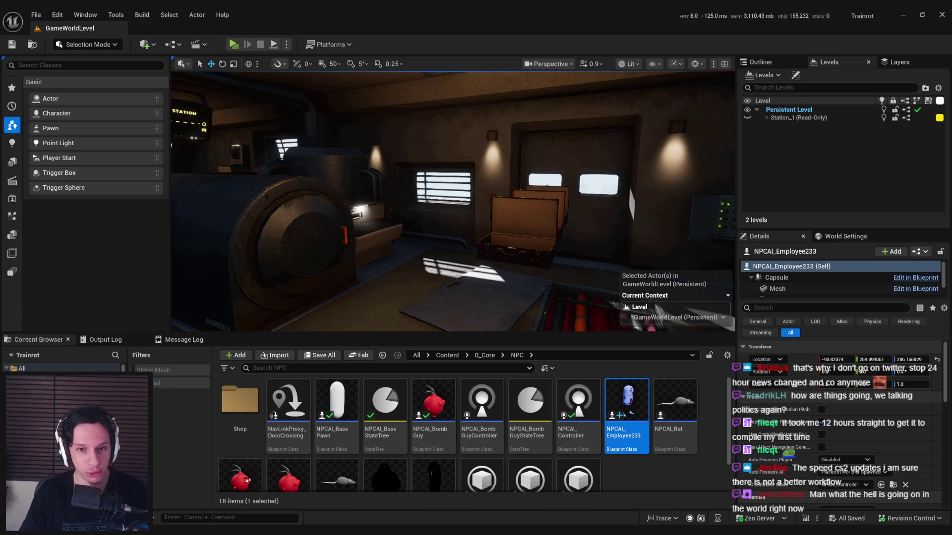
Delete the NPCAI_Employee233 actor from the level and save the level
{"action": "key", "text": "f"}
{"action": "key", "text": "w"}
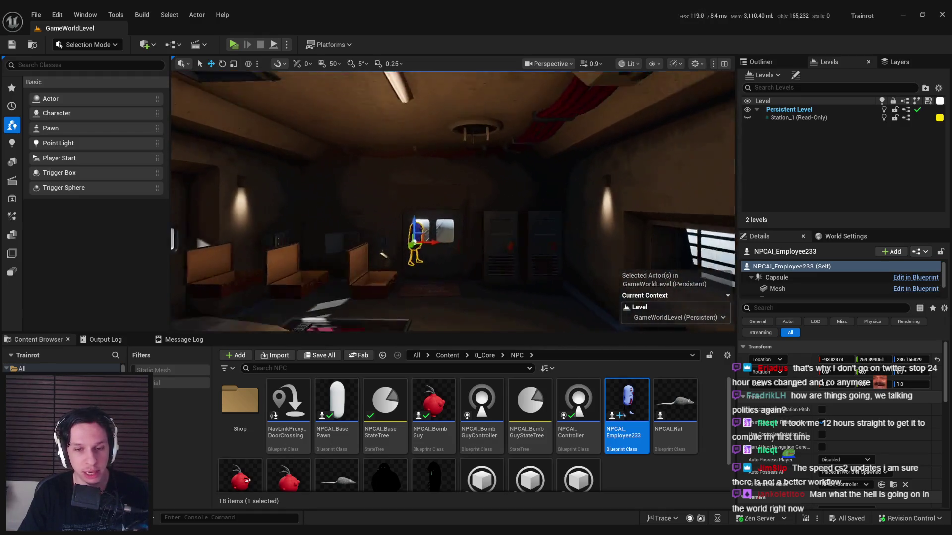
{"action": "key", "text": "f"}
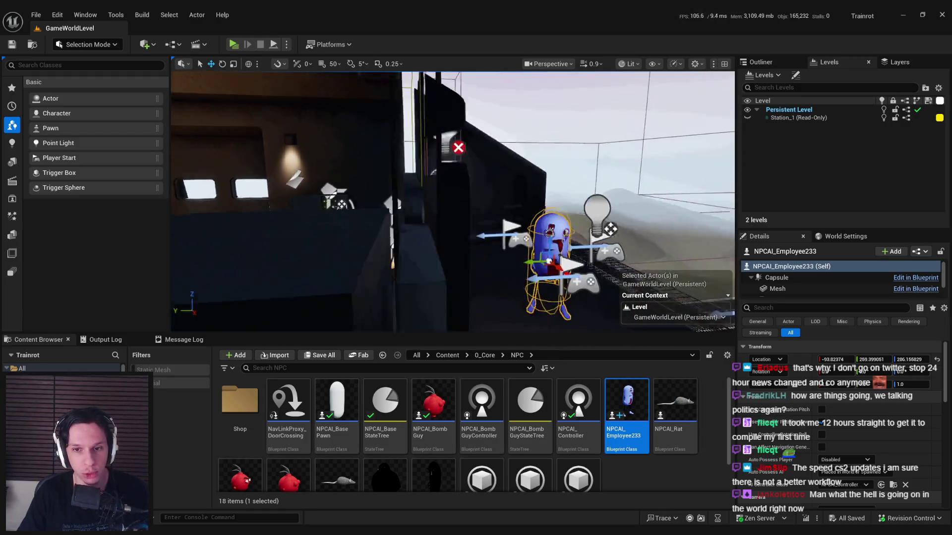
{"action": "key", "text": "Delete"}
{"action": "key", "text": "ctrl+s"}
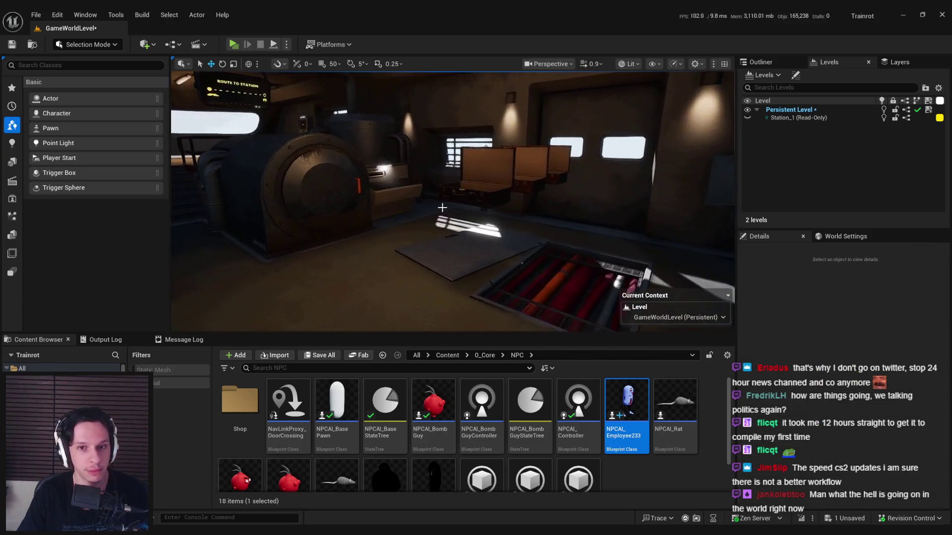
Fly the camera into the suitcase room and bring the BP_TrainrotGameState editor forward
{"action": "key", "text": "w"}
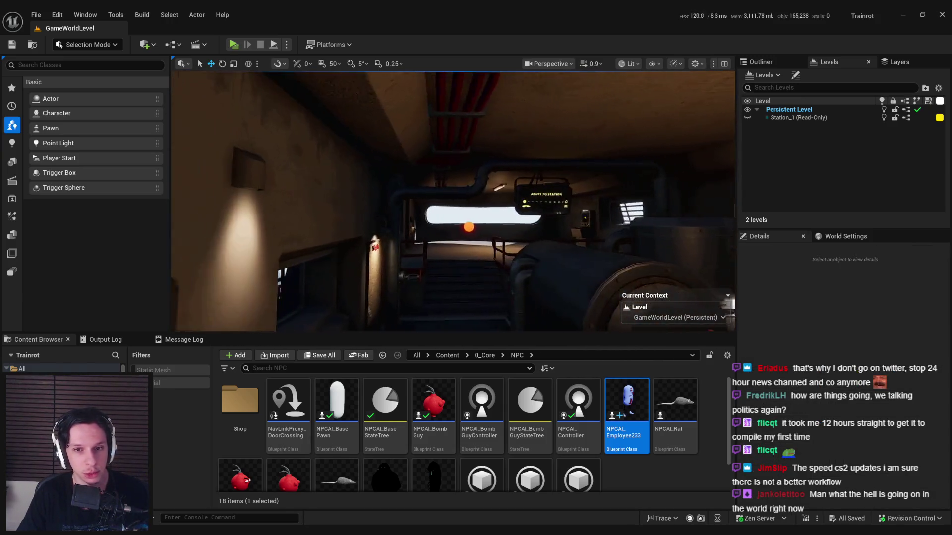
{"action": "key", "text": "w"}
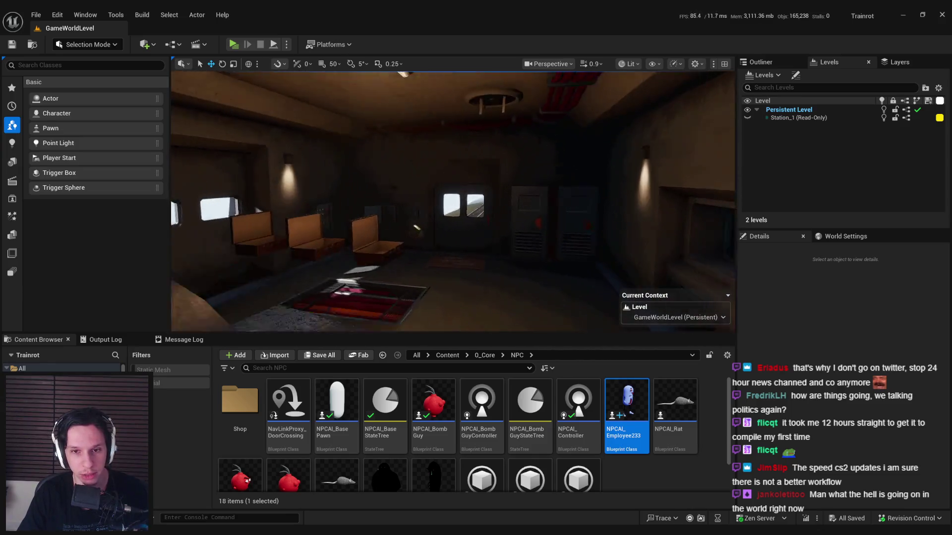
{"action": "key", "text": "w"}
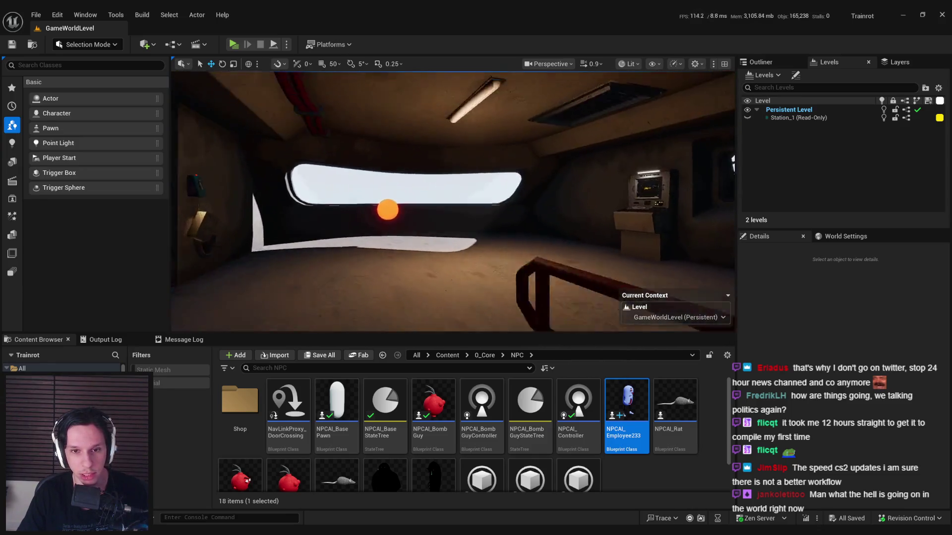
{"action": "key", "text": "w"}
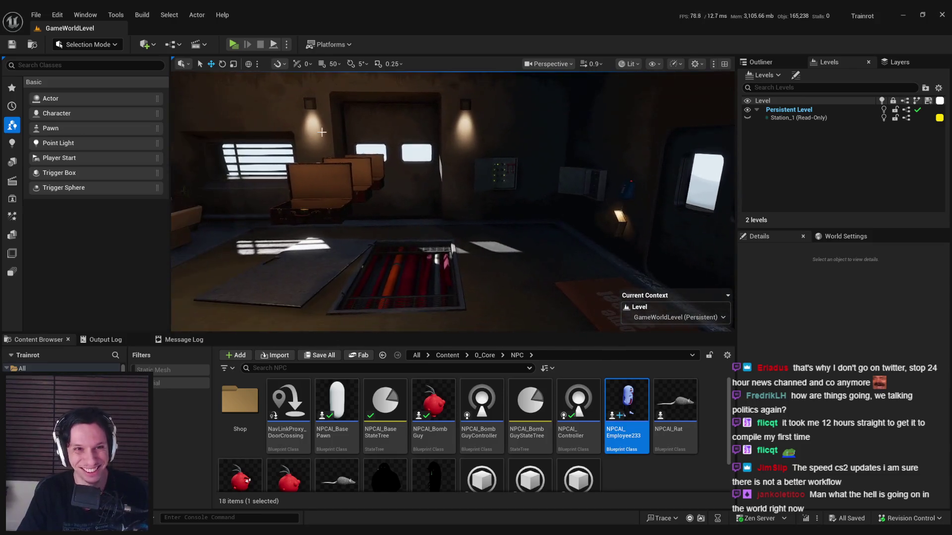
{"action": "left_click", "coordinate": [286, 44]}
{"action": "left_click", "coordinate": [266, 105]}
{"action": "mouse_move", "coordinate": [328, 530]}
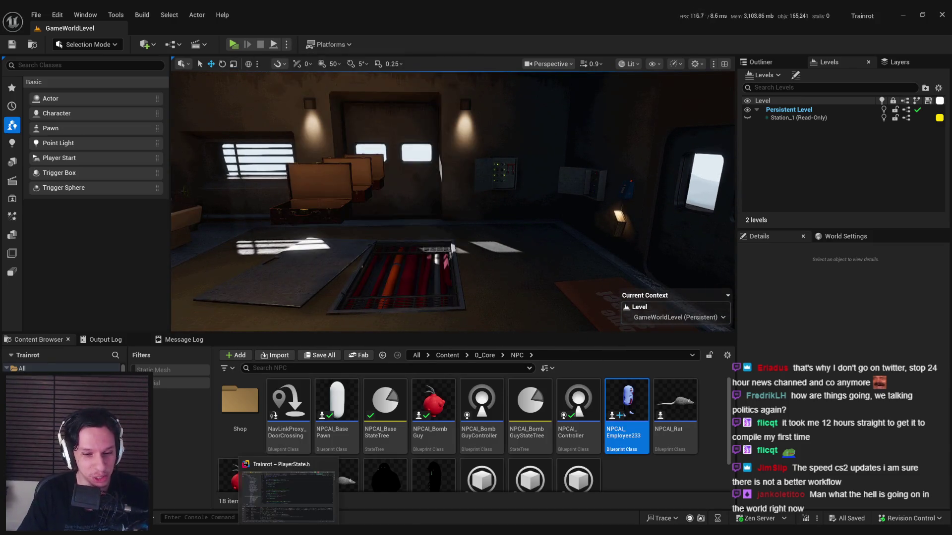
{"action": "left_click", "coordinate": [362, 490]}
Pan and zoom the SetPlayerLifeState graph and widen the graph area beside Details
{"action": "scroll", "coordinate": [482, 299], "scroll_direction": "up", "scroll_amount": 3}
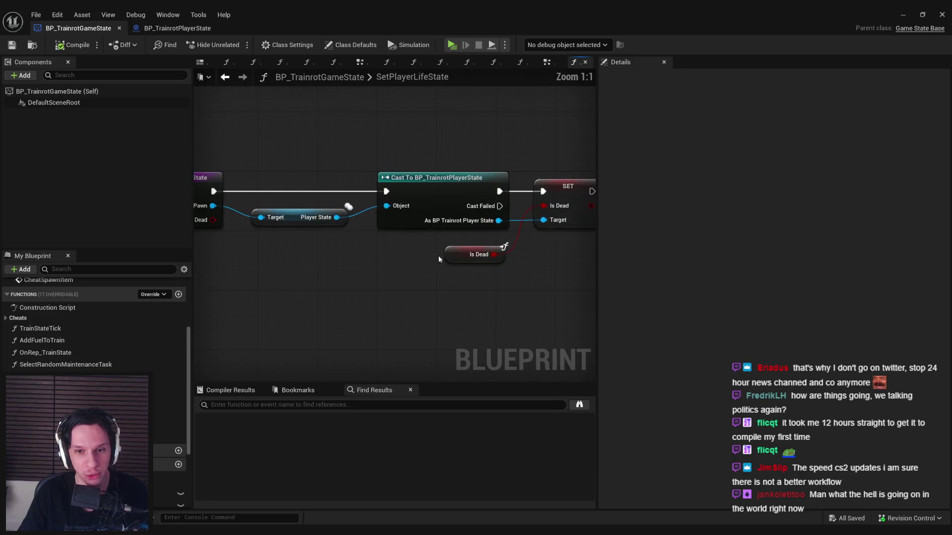
{"action": "scroll", "coordinate": [347, 221], "scroll_direction": "down", "scroll_amount": 2}
{"action": "left_click_drag", "start_coordinate": [296, 283], "coordinate": [389, 297]}
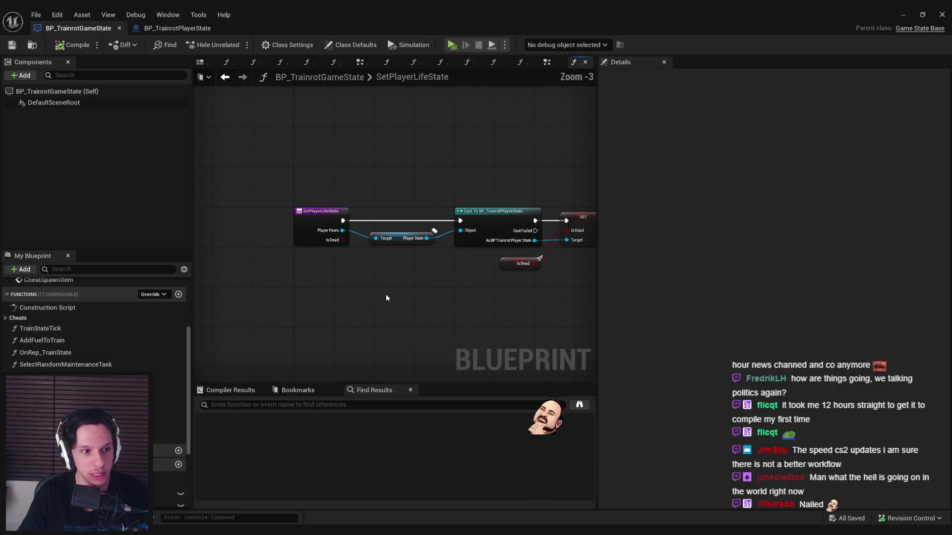
{"action": "left_click_drag", "start_coordinate": [386, 293], "coordinate": [370, 303]}
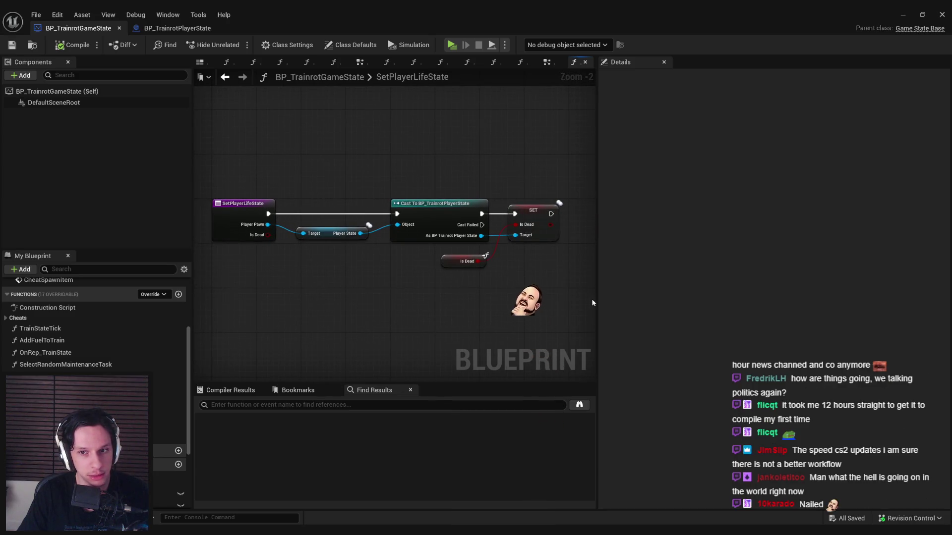
{"action": "left_click_drag", "start_coordinate": [597, 298], "coordinate": [692, 297]}
{"action": "mouse_move", "coordinate": [458, 320]}
{"action": "left_mouse_down"}
{"action": "mouse_move", "coordinate": [507, 303]}
{"action": "mouse_move", "coordinate": [499, 311]}
{"action": "left_mouse_up"}
{"action": "scroll", "coordinate": [501, 301], "scroll_direction": "up", "scroll_amount": 1}
{"action": "scroll", "coordinate": [495, 304], "scroll_direction": "down", "scroll_amount": 1}
{"action": "scroll", "coordinate": [499, 302], "scroll_direction": "up", "scroll_amount": 1}
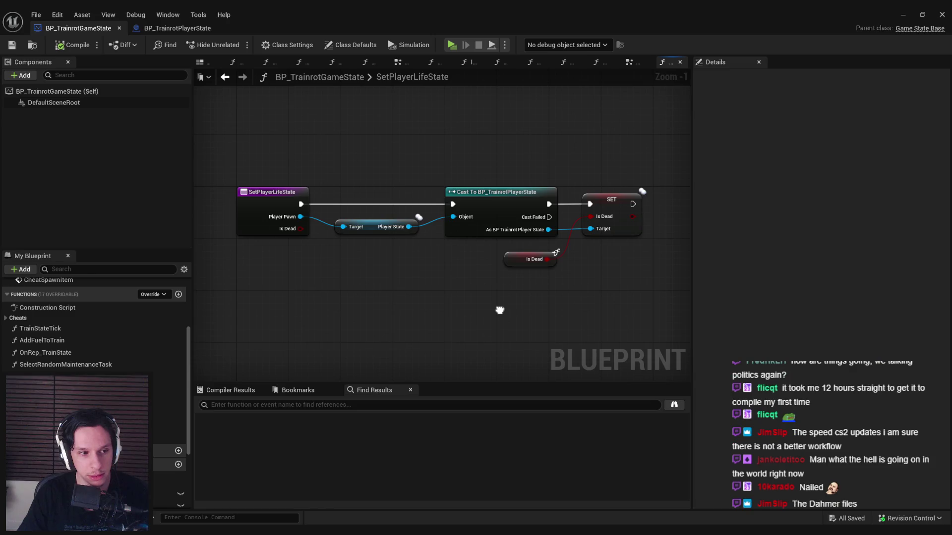
{"action": "scroll", "coordinate": [500, 310], "scroll_direction": "down", "scroll_amount": 1}
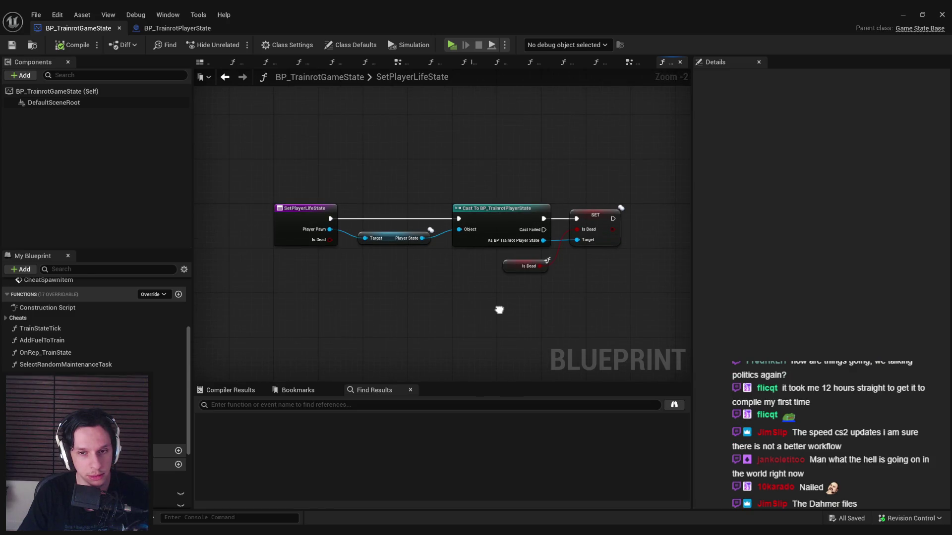
{"action": "scroll", "coordinate": [499, 310], "scroll_direction": "up", "scroll_amount": 1}
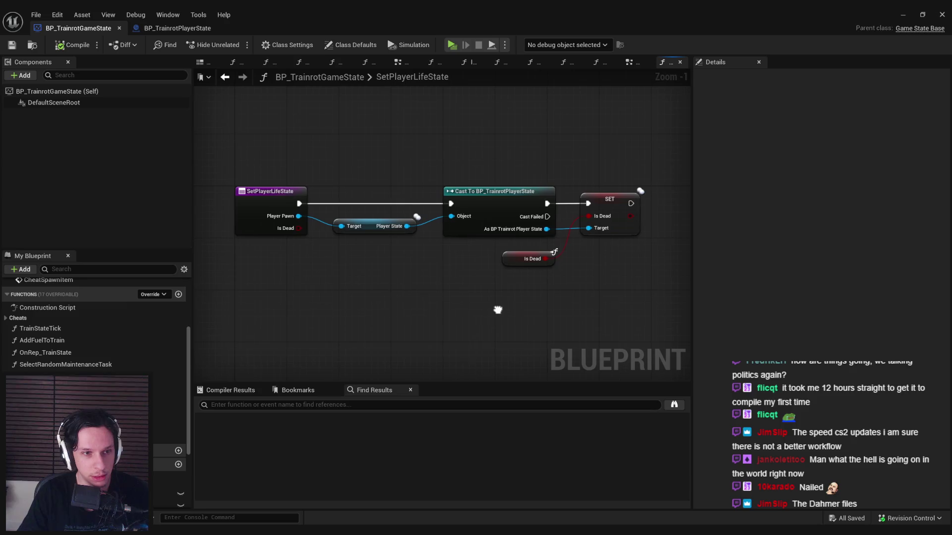
{"action": "left_click_drag", "start_coordinate": [498, 309], "coordinate": [498, 311]}
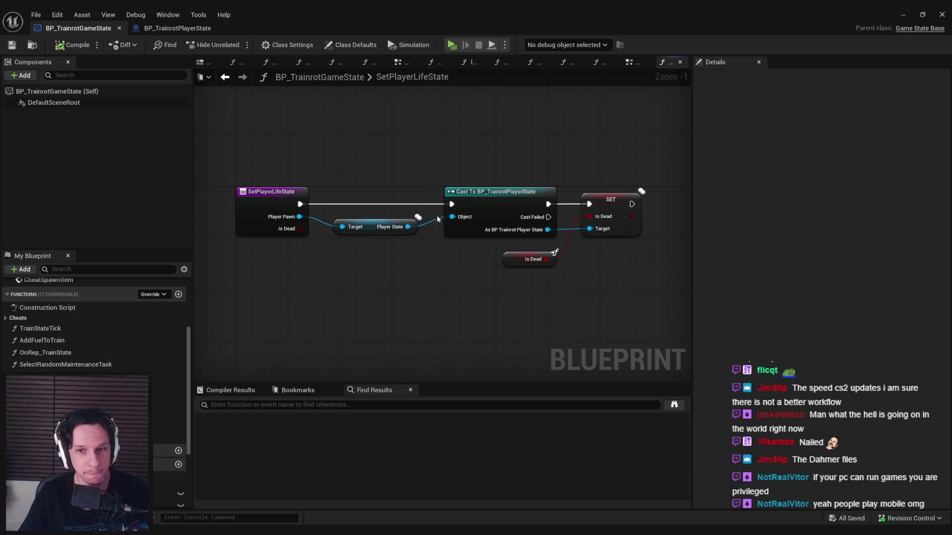
Shift the Cast, SET, Is Dead and Player State nodes slightly left and save the blueprint
{"action": "left_click_drag", "start_coordinate": [417, 279], "coordinate": [382, 294]}
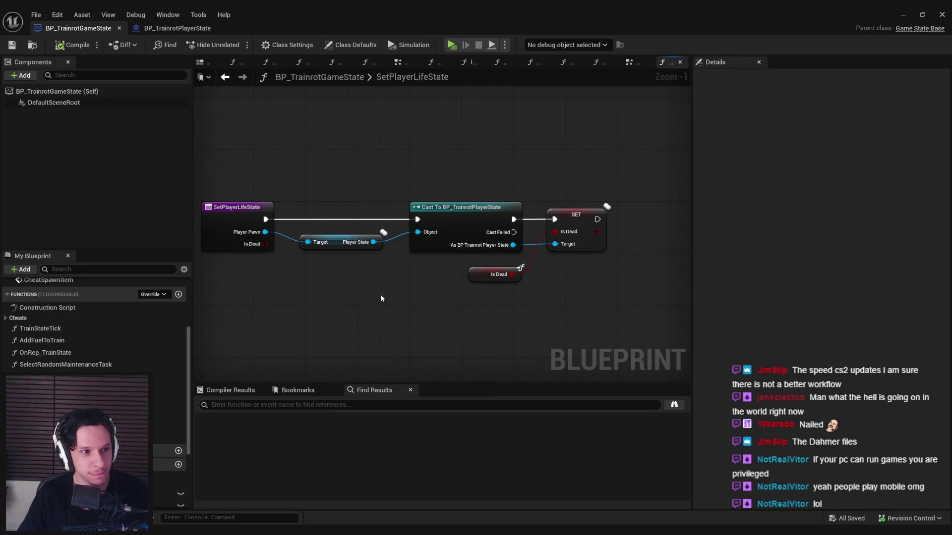
{"action": "left_click_drag", "start_coordinate": [627, 298], "coordinate": [396, 204]}
{"action": "left_click_drag", "start_coordinate": [601, 306], "coordinate": [376, 191]}
{"action": "left_click_drag", "start_coordinate": [342, 250], "coordinate": [336, 251]}
{"action": "left_click_drag", "start_coordinate": [605, 327], "coordinate": [450, 196]}
{"action": "left_click_drag", "start_coordinate": [456, 212], "coordinate": [449, 211]}
{"action": "left_click", "coordinate": [381, 261]}
{"action": "key", "text": "ctrl+s"}
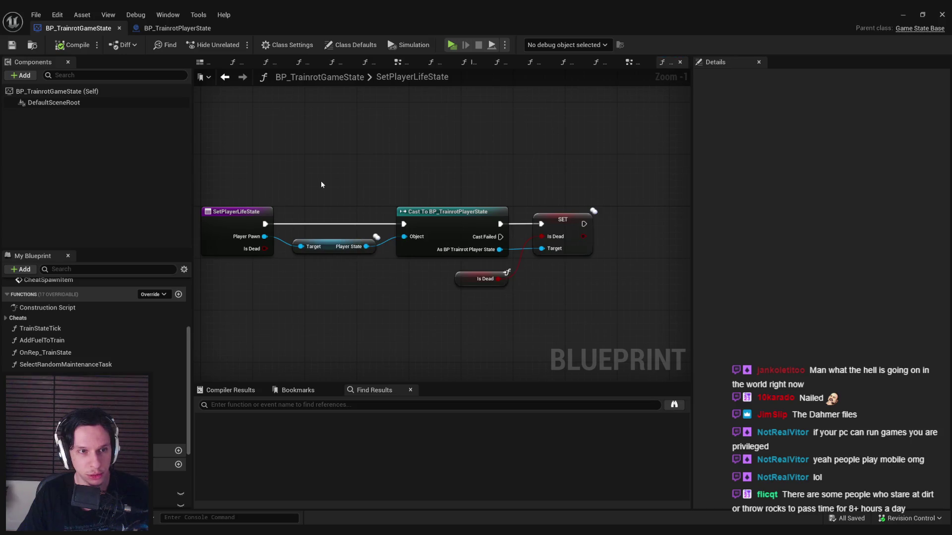
{"action": "scroll", "coordinate": [340, 238], "scroll_direction": "up", "scroll_amount": 1}
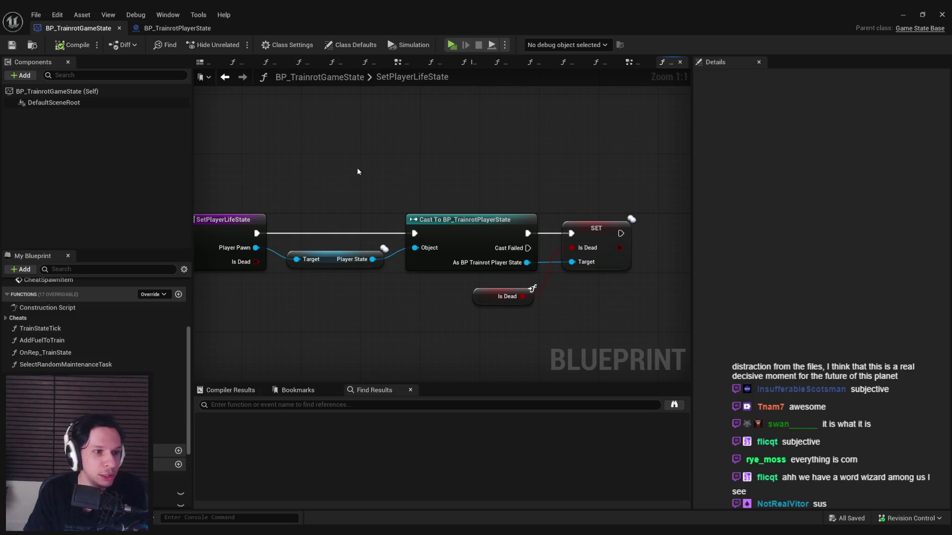
{"action": "mouse_move", "coordinate": [149, 531]}
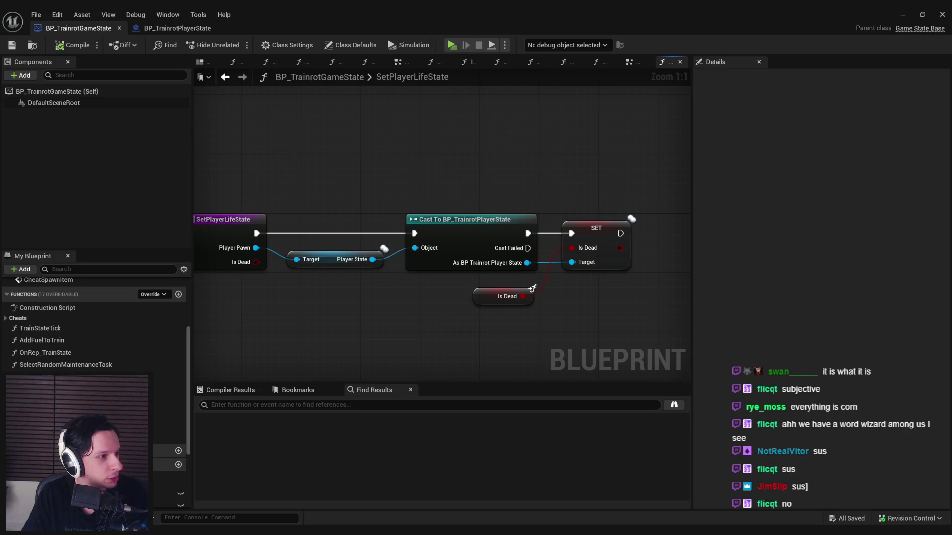
{"action": "key", "text": "alt+Tab"}
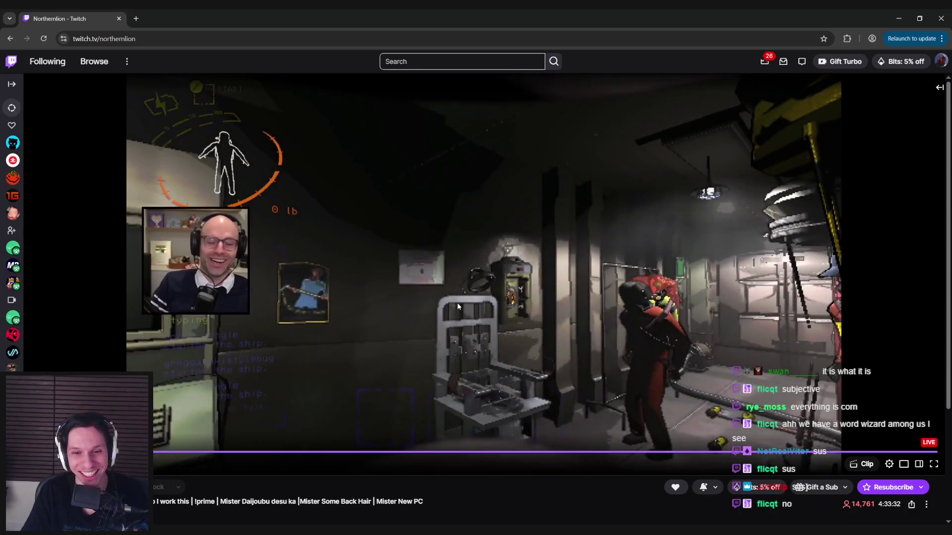
Drag the Chrome window showing the Twitch stream off to the right to reveal Unreal
{"action": "mouse_move", "coordinate": [105, 12]}
{"action": "left_mouse_down"}
{"action": "mouse_move", "coordinate": [114, 143]}
{"action": "mouse_move", "coordinate": [951, 164]}
{"action": "left_mouse_up"}
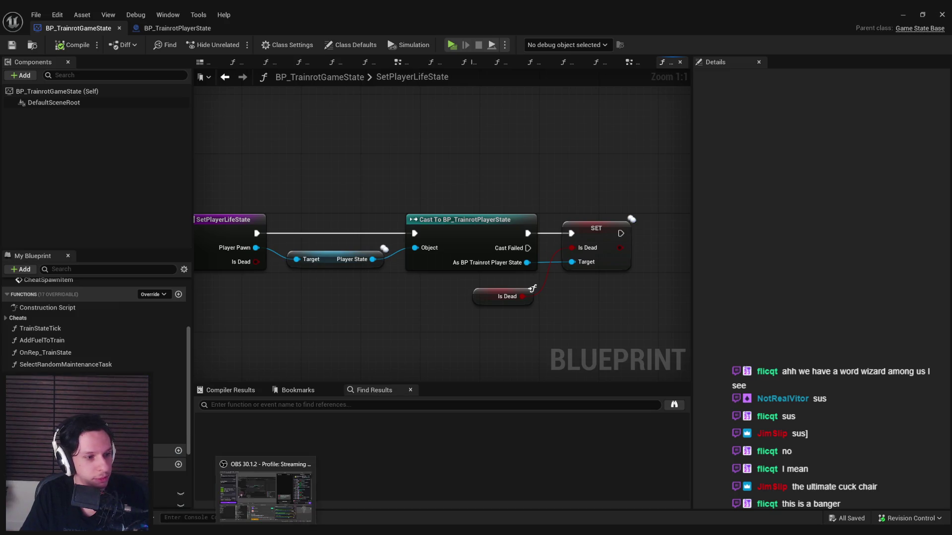
{"action": "key", "text": "alt+Tab"}
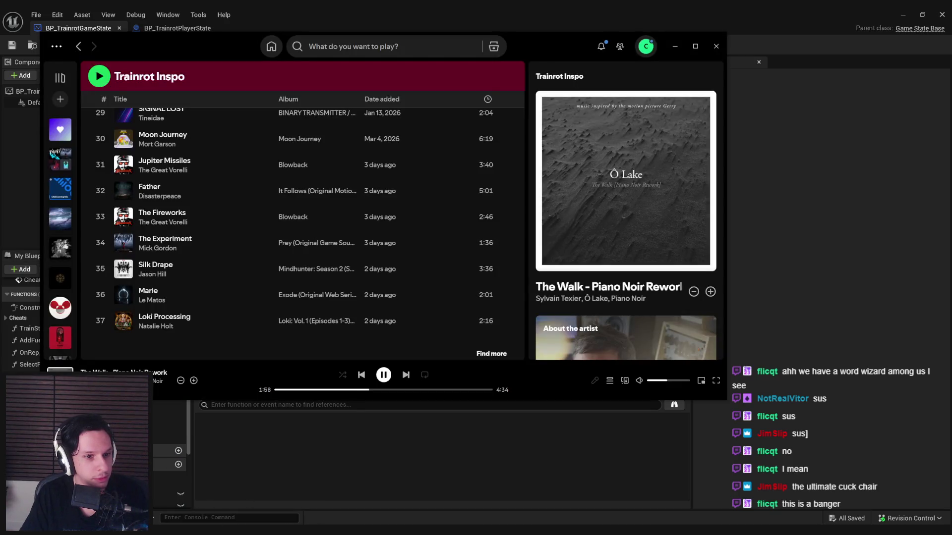
{"action": "key", "text": "alt+Tab"}
{"action": "left_click_drag", "start_coordinate": [294, 343], "coordinate": [362, 347]}
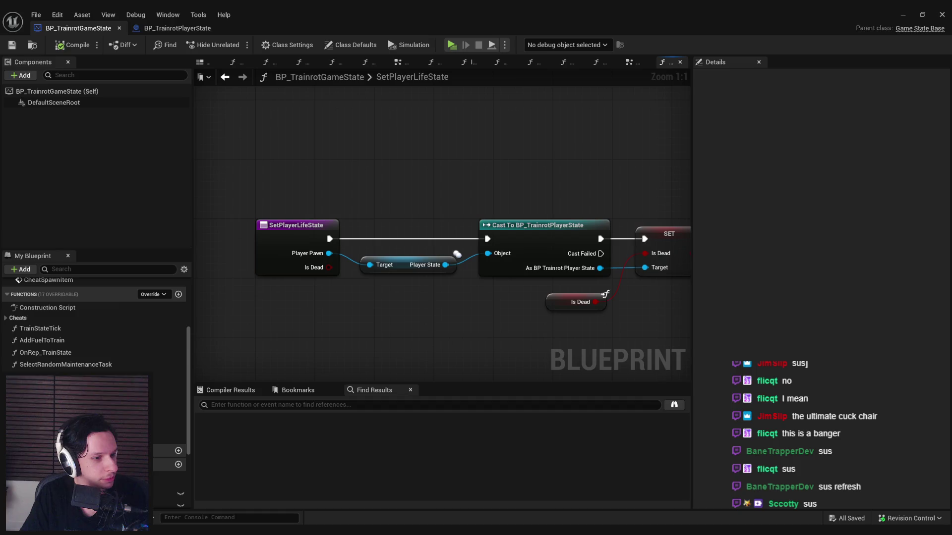
{"action": "scroll", "coordinate": [287, 255], "scroll_direction": "down", "scroll_amount": 3}
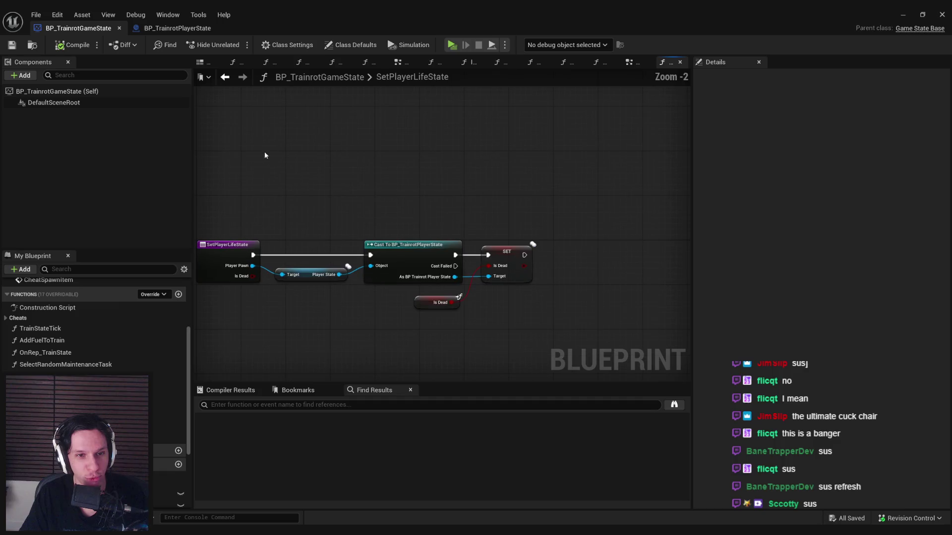
{"action": "scroll", "coordinate": [386, 209], "scroll_direction": "up", "scroll_amount": 1}
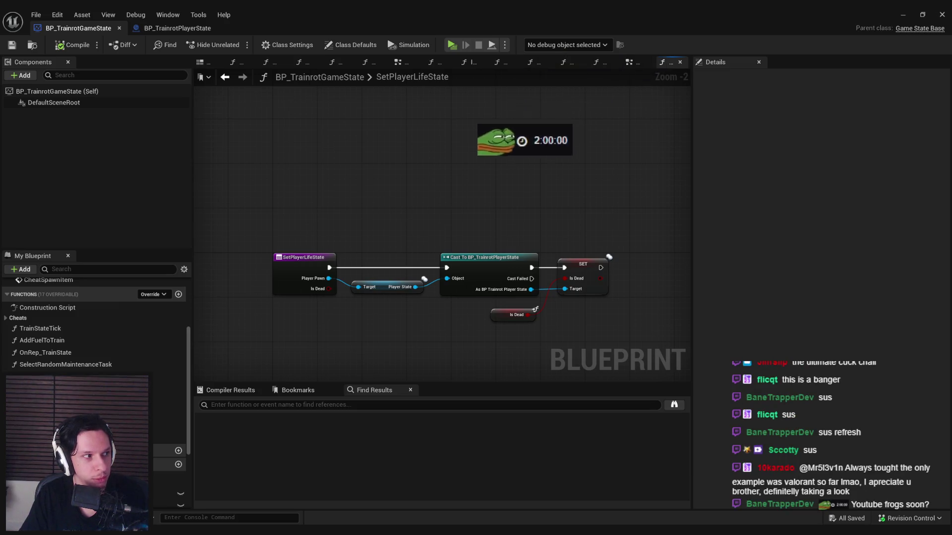
{"action": "left_click_drag", "start_coordinate": [329, 202], "coordinate": [312, 195]}
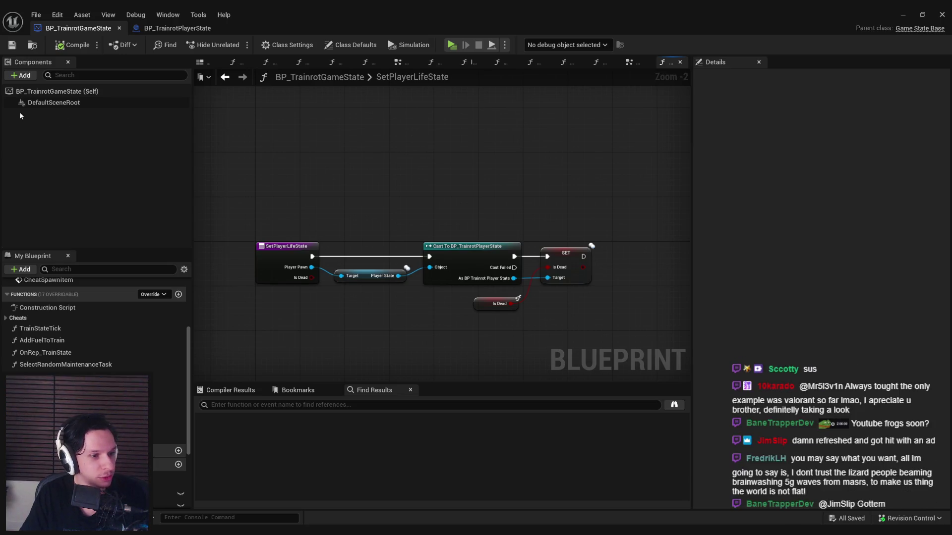
{"action": "left_click_drag", "start_coordinate": [292, 148], "coordinate": [285, 132]}
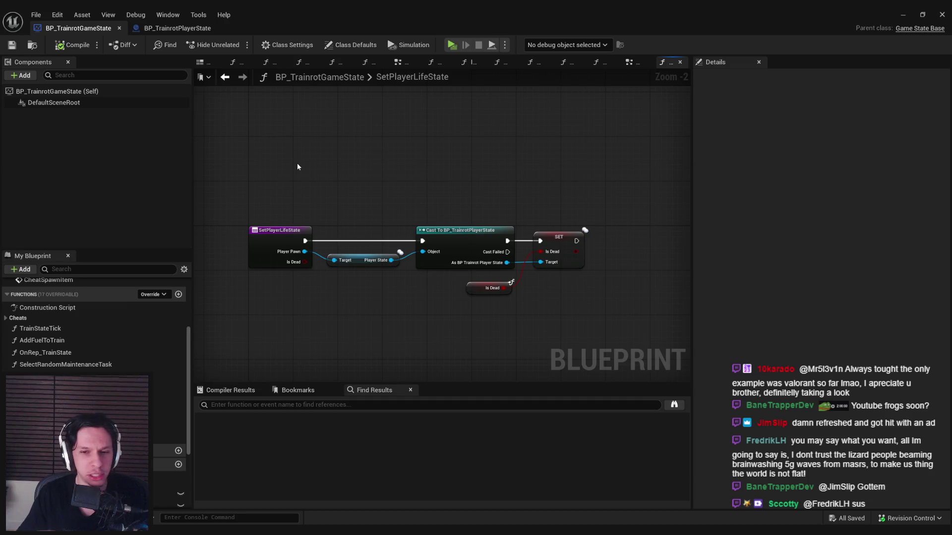
{"action": "scroll", "coordinate": [342, 258], "scroll_direction": "up", "scroll_amount": 2}
Review SetPlayerLifeState, flipping between the BP_TrainrotPlayerState and BP_TrainrotGameState blueprints
{"action": "scroll", "coordinate": [347, 238], "scroll_direction": "down", "scroll_amount": 3}
{"action": "scroll", "coordinate": [347, 218], "scroll_direction": "up", "scroll_amount": 1}
{"action": "scroll", "coordinate": [377, 218], "scroll_direction": "down", "scroll_amount": 2}
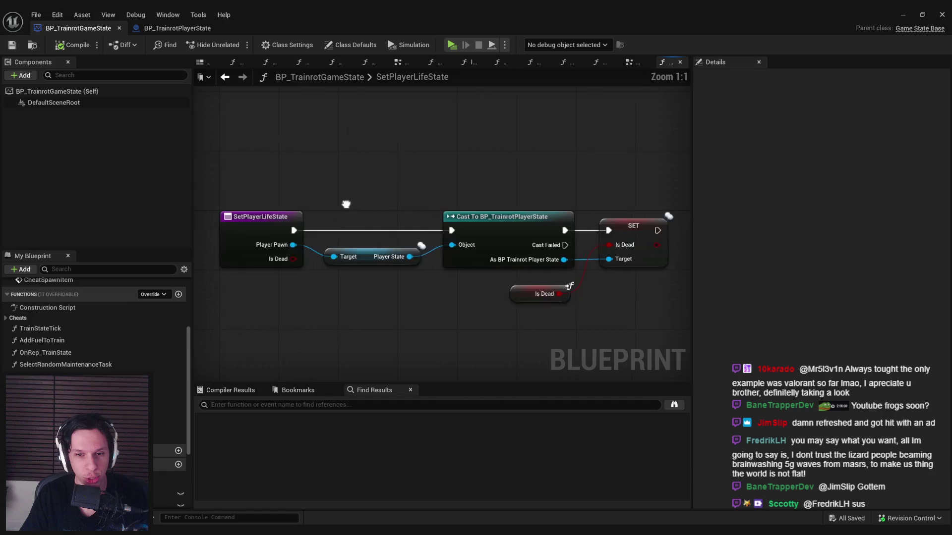
{"action": "left_click", "coordinate": [169, 27]}
{"action": "left_click", "coordinate": [80, 27]}
{"action": "scroll", "coordinate": [415, 182], "scroll_direction": "up", "scroll_amount": 1}
{"action": "scroll", "coordinate": [322, 155], "scroll_direction": "down", "scroll_amount": 2}
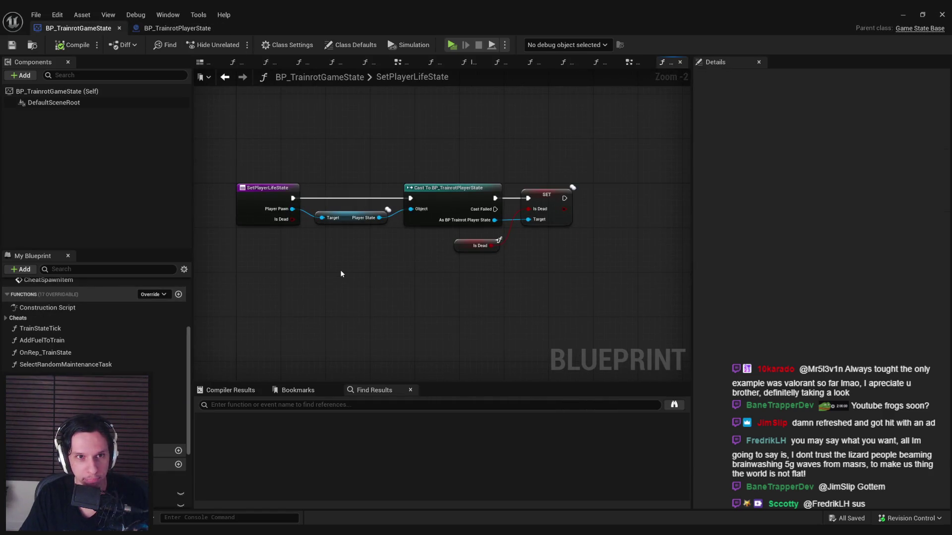
{"action": "scroll", "coordinate": [352, 168], "scroll_direction": "down", "scroll_amount": 1}
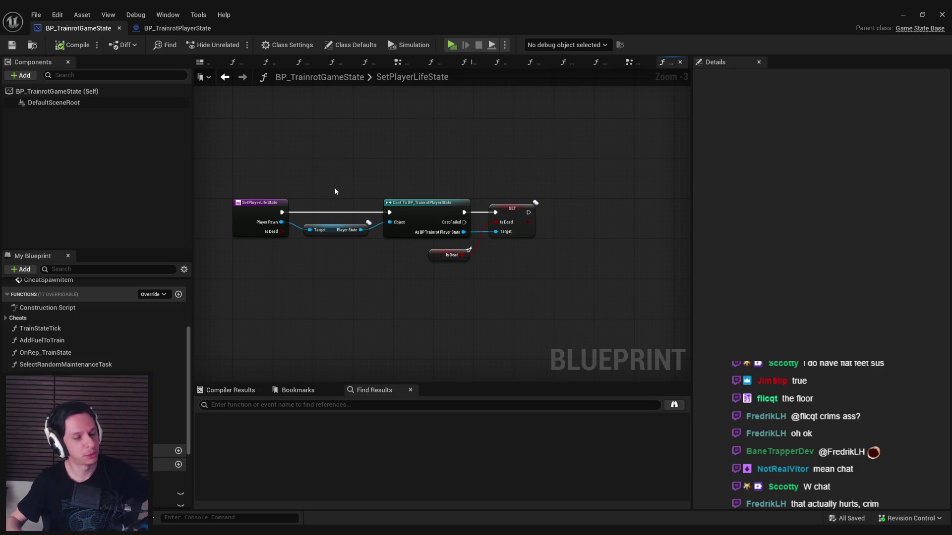
{"action": "scroll", "coordinate": [320, 198], "scroll_direction": "up", "scroll_amount": 2}
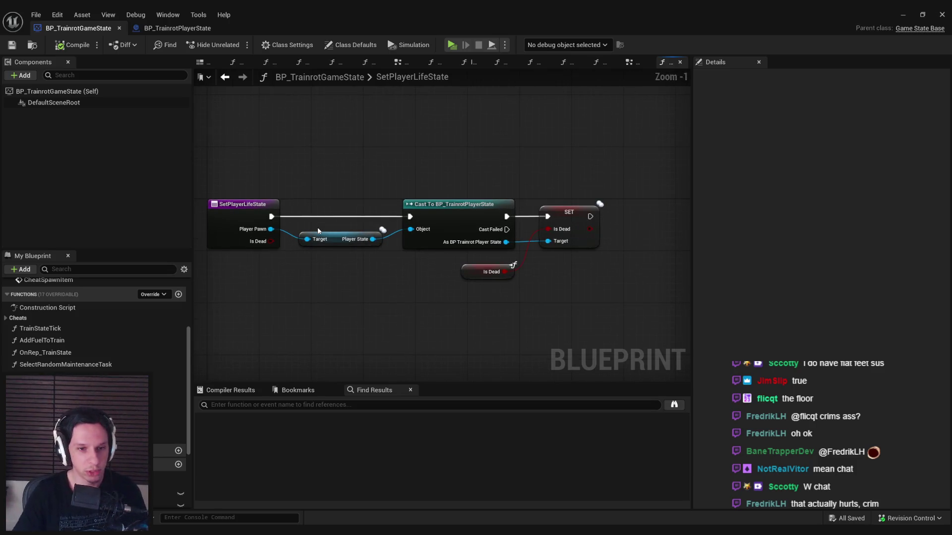
{"action": "scroll", "coordinate": [318, 230], "scroll_direction": "down", "scroll_amount": 1}
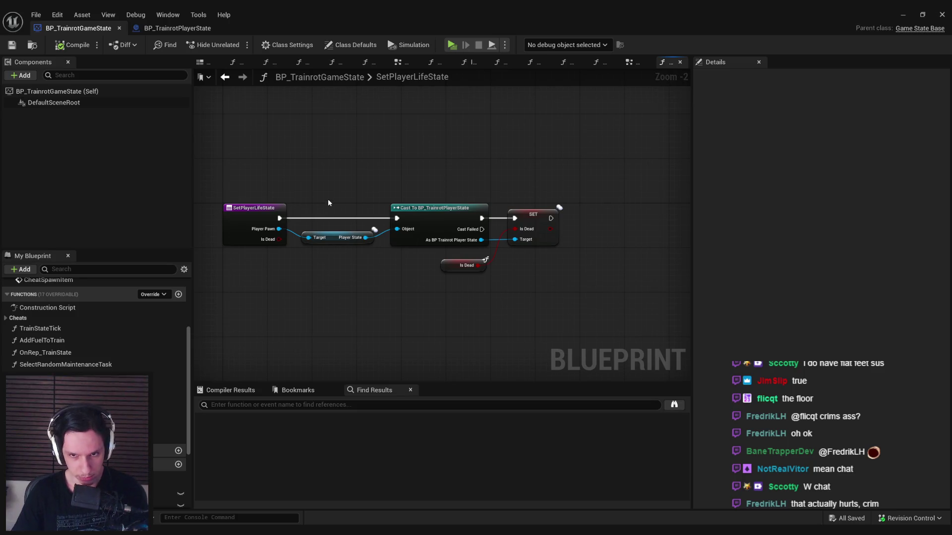
{"action": "left_click", "coordinate": [197, 30]}
{"action": "left_click", "coordinate": [79, 28]}
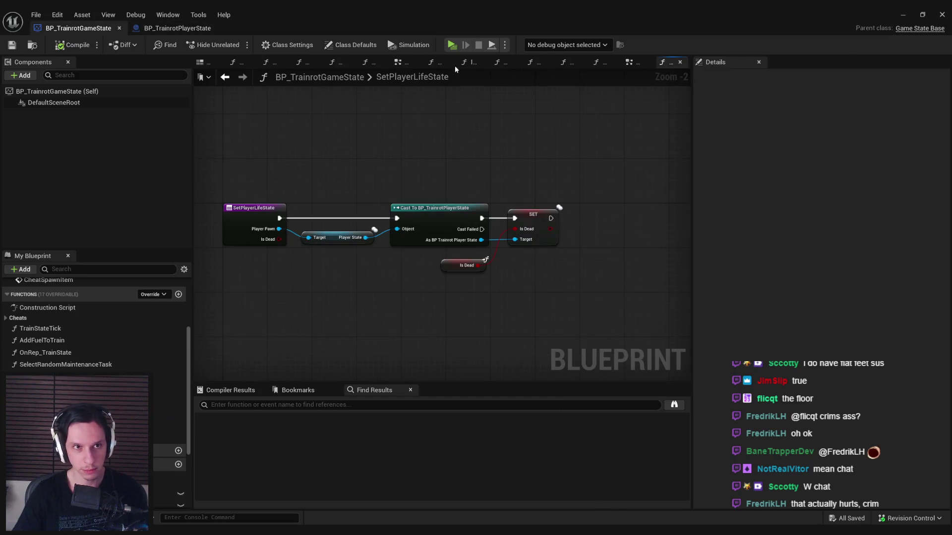
Minimize the blueprint editor and open BP_TrainrotPlayerCharacter from the 0_Core content folder
{"action": "left_click", "coordinate": [901, 20]}
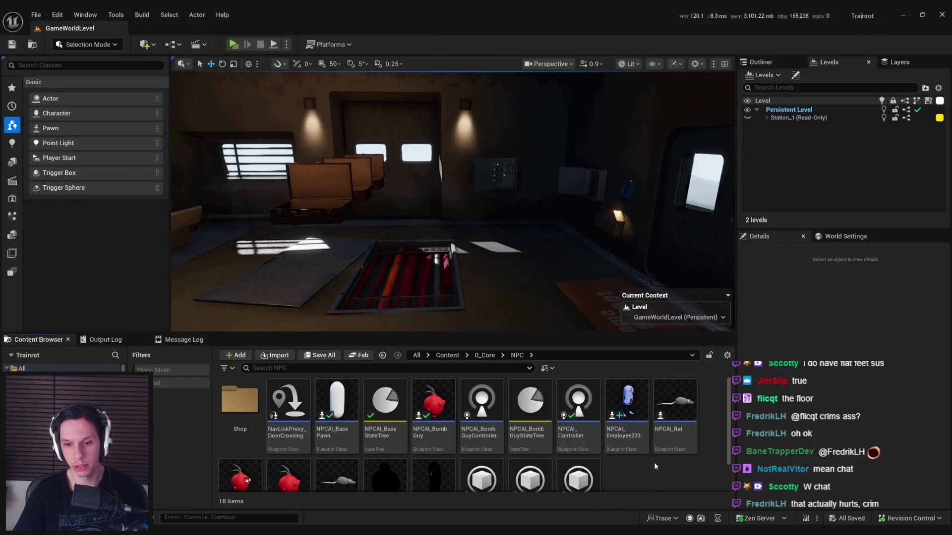
{"action": "scroll", "coordinate": [645, 461], "scroll_direction": "up", "scroll_amount": 1}
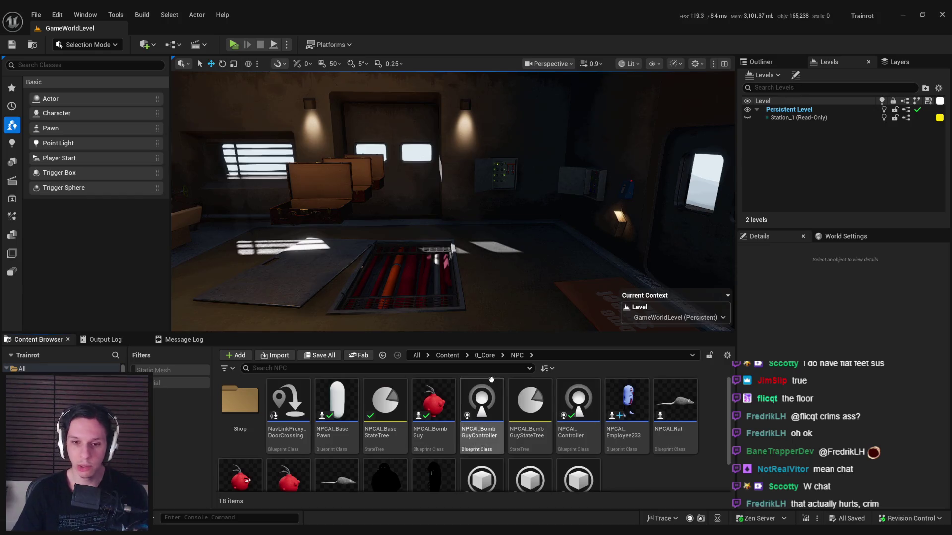
{"action": "left_click", "coordinate": [485, 356]}
{"action": "double_click", "coordinate": [435, 397]}
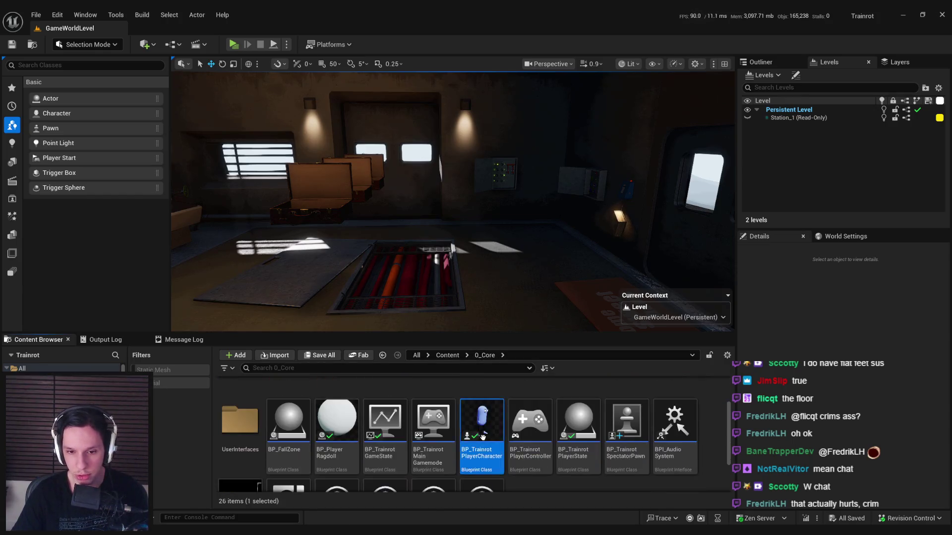
{"action": "double_click", "coordinate": [488, 399]}
{"action": "scroll", "coordinate": [468, 249], "scroll_direction": "down", "scroll_amount": 3}
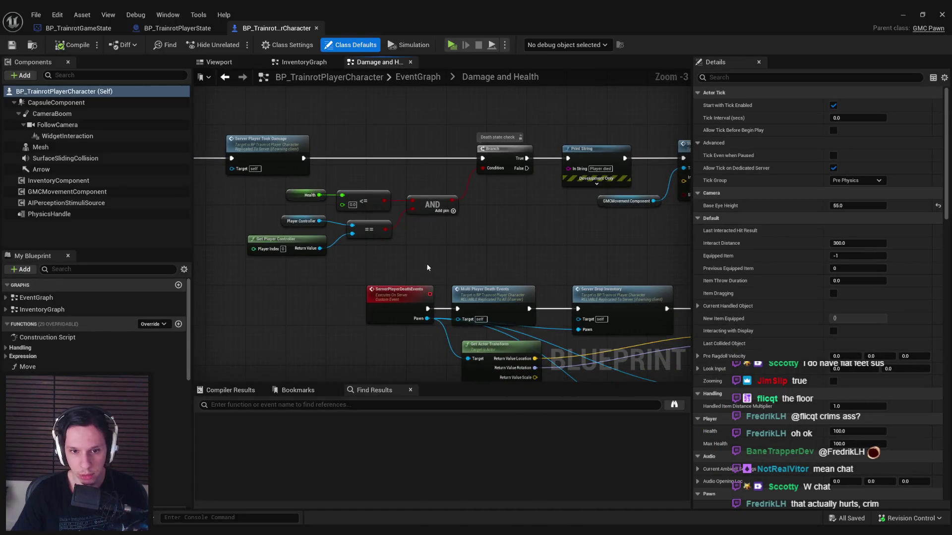
After Possess, add a Cast To BP_TrainrotGameState node fed by Get Game State
{"action": "scroll", "coordinate": [445, 249], "scroll_direction": "up", "scroll_amount": 1}
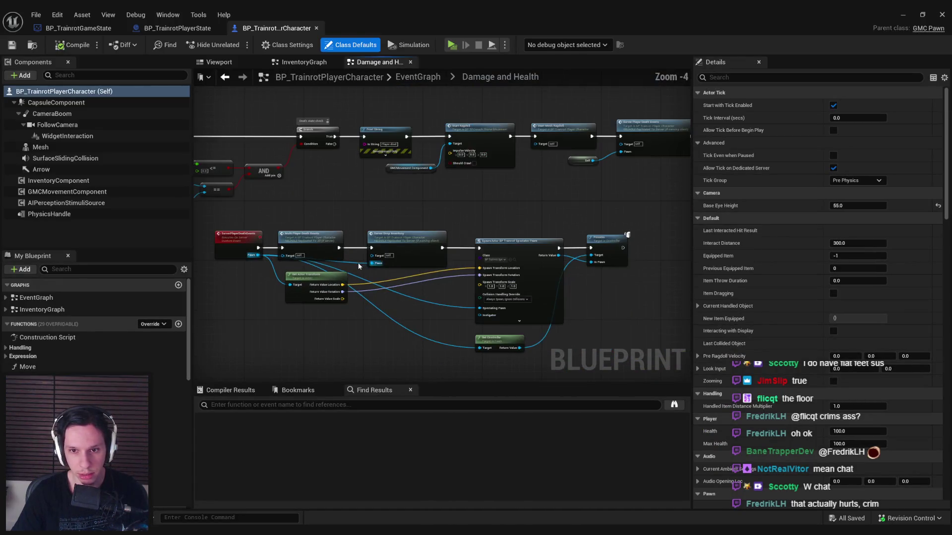
{"action": "scroll", "coordinate": [359, 266], "scroll_direction": "up", "scroll_amount": 1}
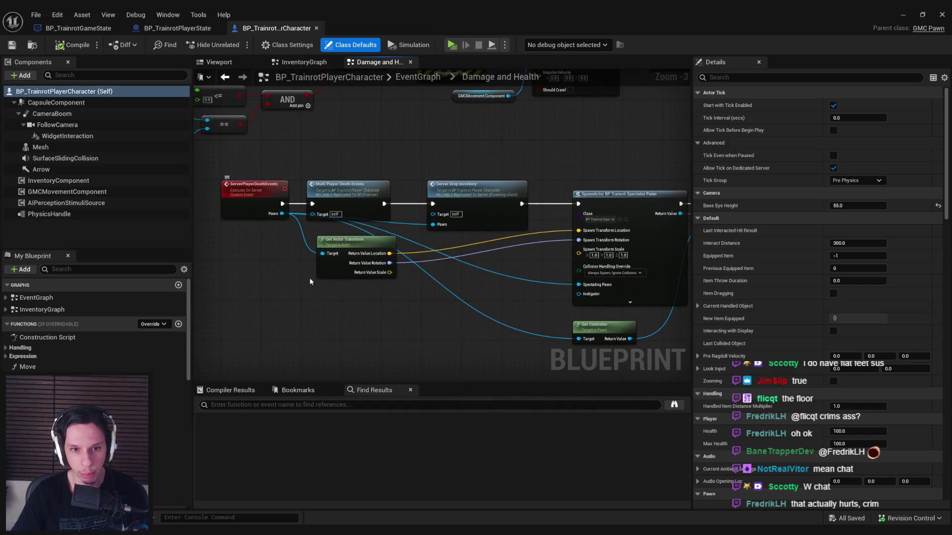
{"action": "scroll", "coordinate": [301, 277], "scroll_direction": "down", "scroll_amount": 1}
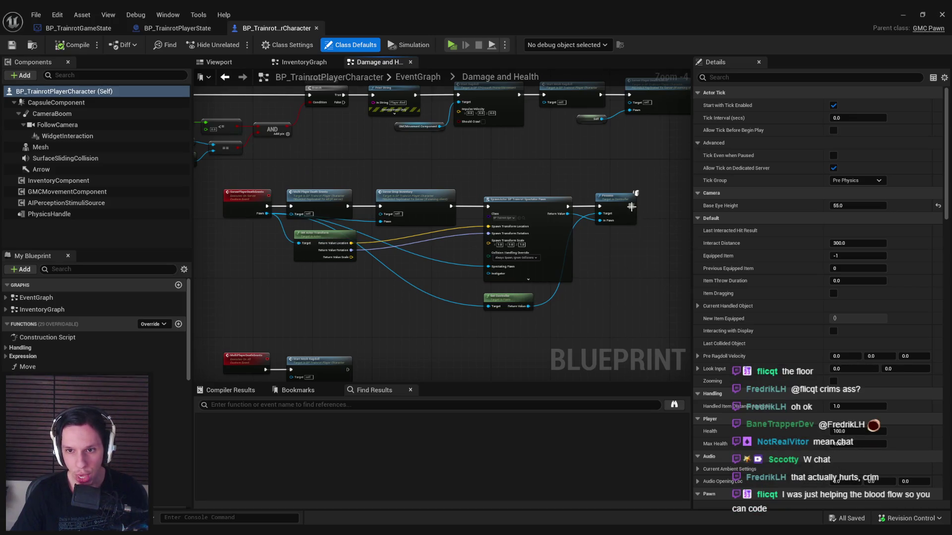
{"action": "left_click_drag", "start_coordinate": [631, 206], "coordinate": [661, 205]}
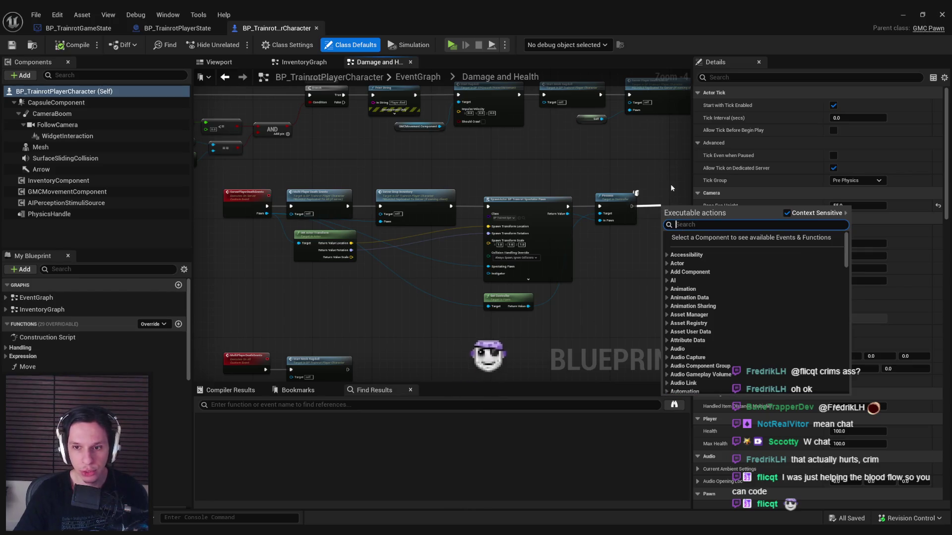
{"action": "type", "text": "cast to gamestate"}
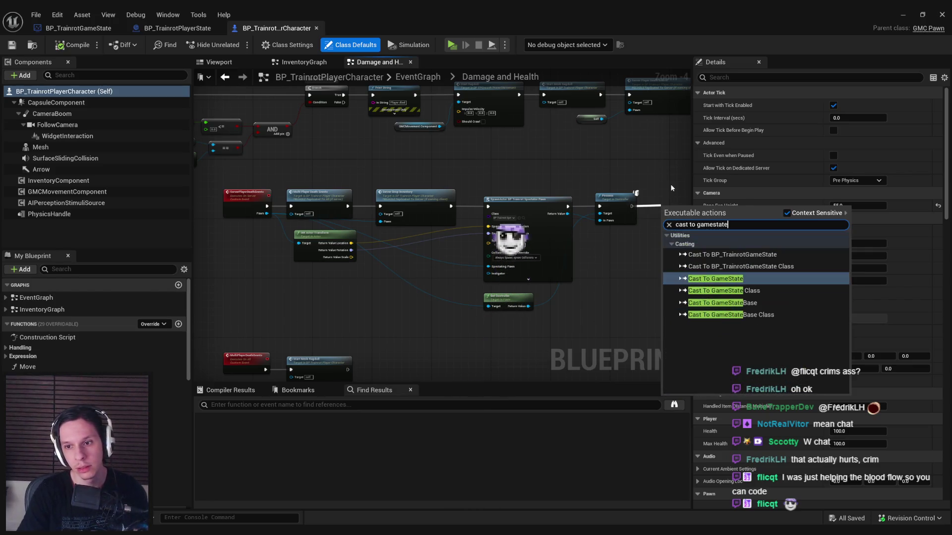
{"action": "key", "text": "Return"}
{"action": "right_click", "coordinate": [519, 161]}
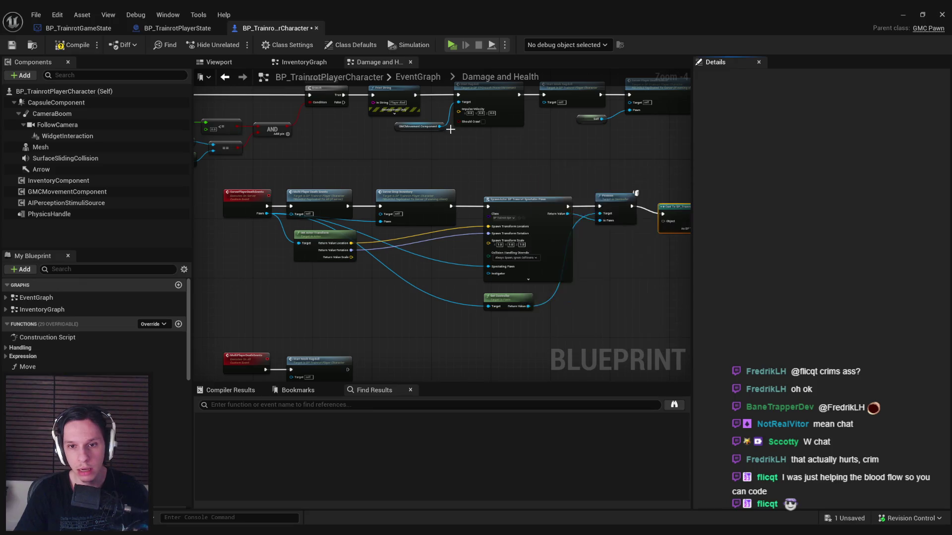
{"action": "right_click", "coordinate": [305, 148]}
{"action": "left_click_drag", "start_coordinate": [489, 147], "coordinate": [472, 174]}
{"action": "scroll", "coordinate": [471, 188], "scroll_direction": "up", "scroll_amount": 2}
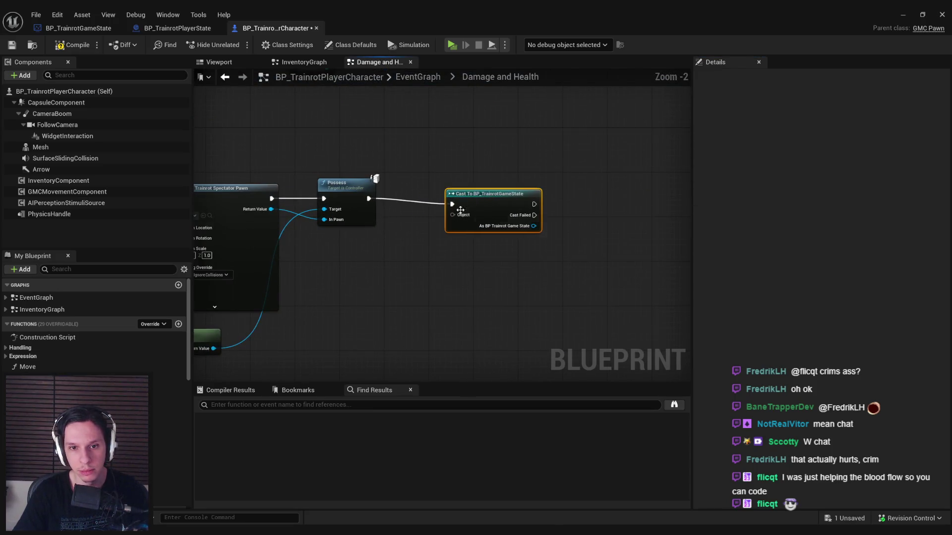
{"action": "left_click_drag", "start_coordinate": [471, 209], "coordinate": [436, 234]}
{"action": "type", "text": "get game state"}
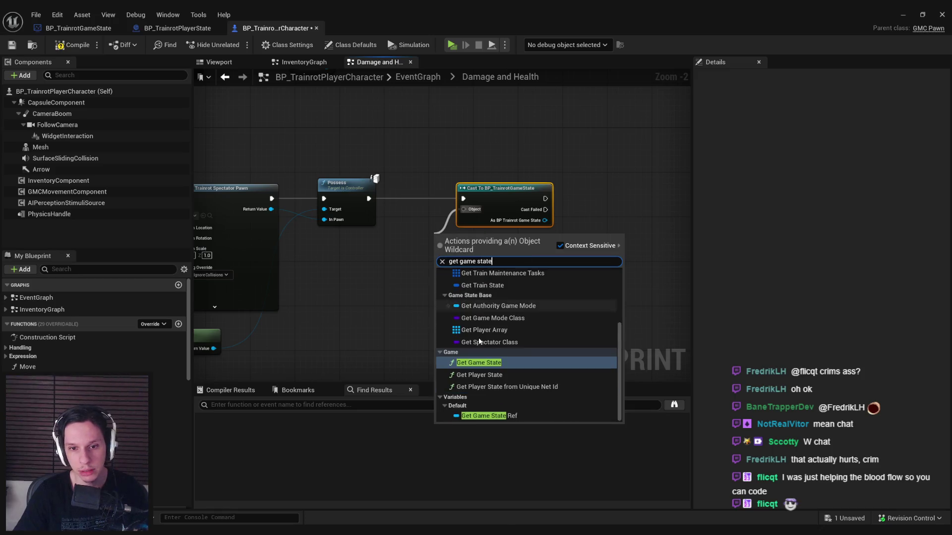
{"action": "left_click", "coordinate": [478, 363]}
{"action": "mouse_move", "coordinate": [442, 245]}
{"action": "left_mouse_down"}
{"action": "mouse_move", "coordinate": [399, 248]}
{"action": "mouse_move", "coordinate": [572, 254]}
{"action": "left_mouse_up"}
Call Set Player Life State on the cast result, wiring the dead pawn into Player Pawn via a reroute
{"action": "scroll", "coordinate": [420, 276], "scroll_direction": "down", "scroll_amount": 1}
{"action": "scroll", "coordinate": [572, 254], "scroll_direction": "down", "scroll_amount": 1}
{"action": "left_click_drag", "start_coordinate": [608, 218], "coordinate": [629, 214]}
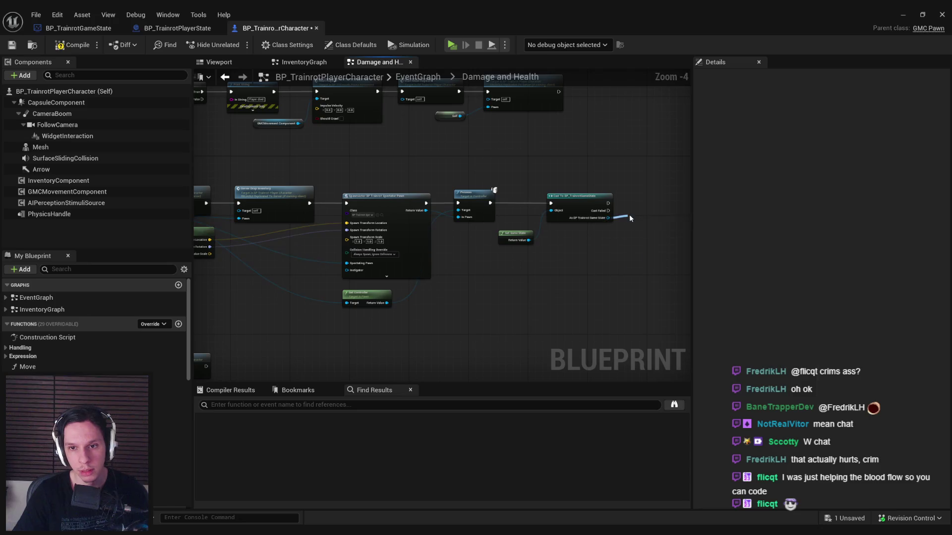
{"action": "type", "text": "set player life"}
{"action": "key", "text": "Return"}
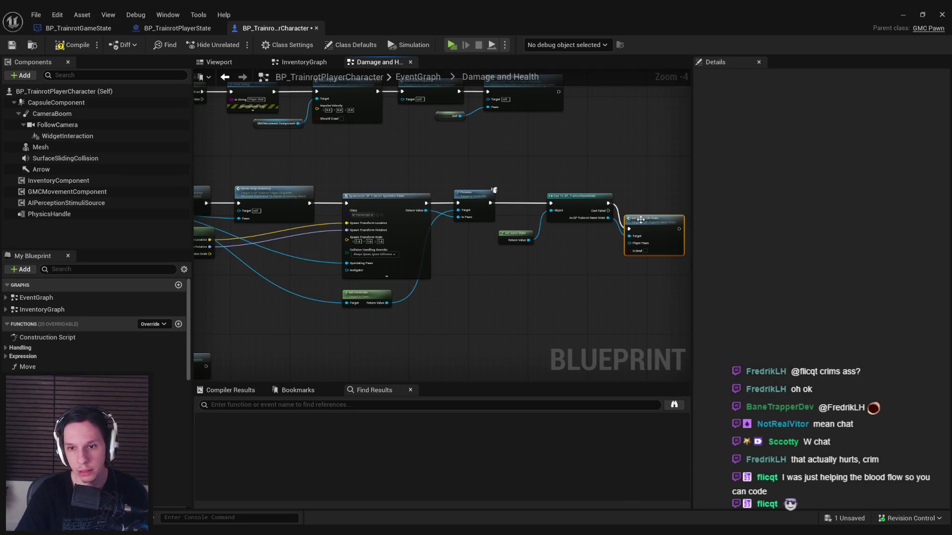
{"action": "scroll", "coordinate": [665, 210], "scroll_direction": "up", "scroll_amount": 2}
{"action": "left_click_drag", "start_coordinate": [663, 210], "coordinate": [670, 188]}
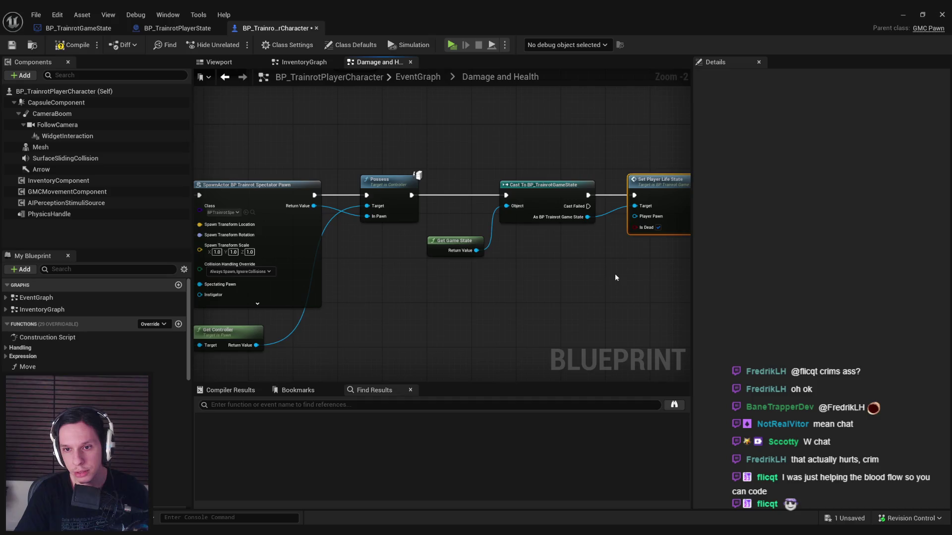
{"action": "scroll", "coordinate": [617, 277], "scroll_direction": "down", "scroll_amount": 2}
{"action": "mouse_move", "coordinate": [244, 174]}
{"action": "left_mouse_down"}
{"action": "mouse_move", "coordinate": [470, 191]}
{"action": "mouse_move", "coordinate": [455, 181]}
{"action": "left_mouse_up"}
{"action": "left_click_drag", "start_coordinate": [606, 214], "coordinate": [552, 208]}
{"action": "double_click", "coordinate": [616, 296]}
{"action": "mouse_move", "coordinate": [616, 296]}
{"action": "left_mouse_down"}
{"action": "mouse_move", "coordinate": [631, 324]}
{"action": "mouse_move", "coordinate": [396, 324]}
{"action": "mouse_move", "coordinate": [519, 270]}
{"action": "mouse_move", "coordinate": [404, 257]}
{"action": "left_mouse_up"}
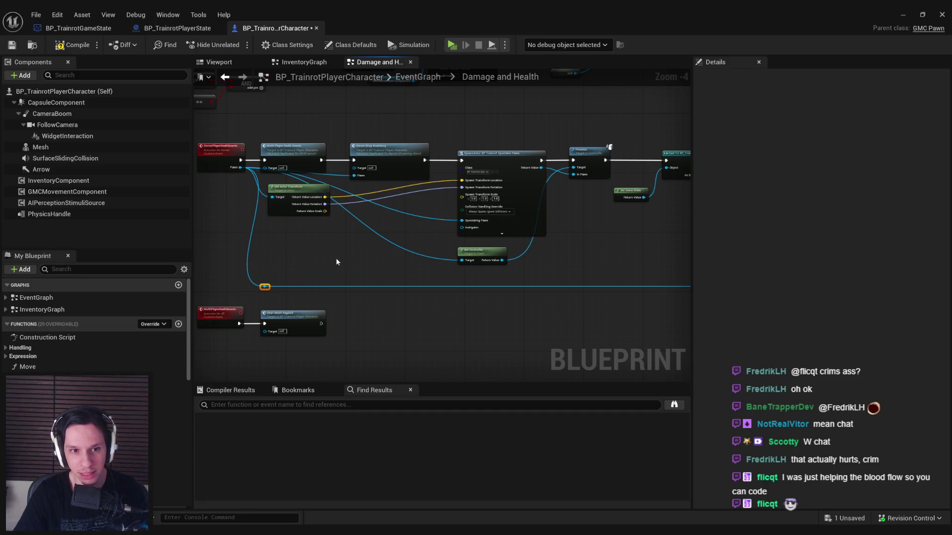
Left-align the death event nodes and feed Get Controller and Spectating Pawn from a pawn-wire reroute
{"action": "left_click_drag", "start_coordinate": [293, 284], "coordinate": [270, 164]}
{"action": "key", "text": "shift+a"}
{"action": "left_click", "coordinate": [308, 263]}
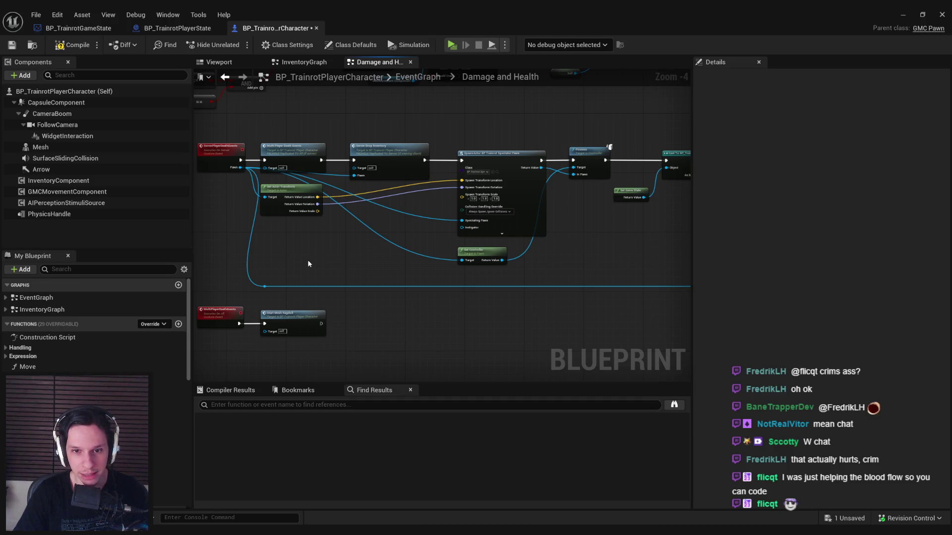
{"action": "double_click", "coordinate": [408, 286]}
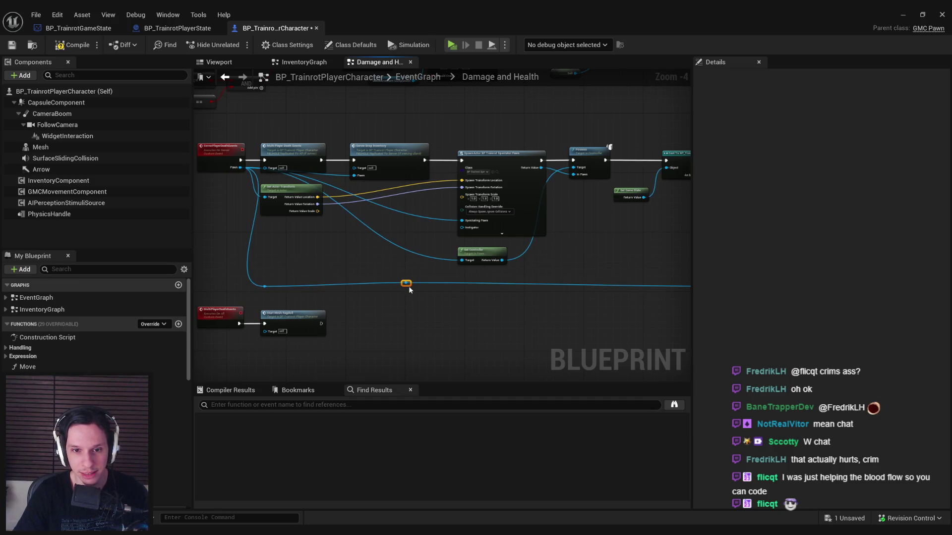
{"action": "left_click_drag", "start_coordinate": [406, 285], "coordinate": [466, 260]}
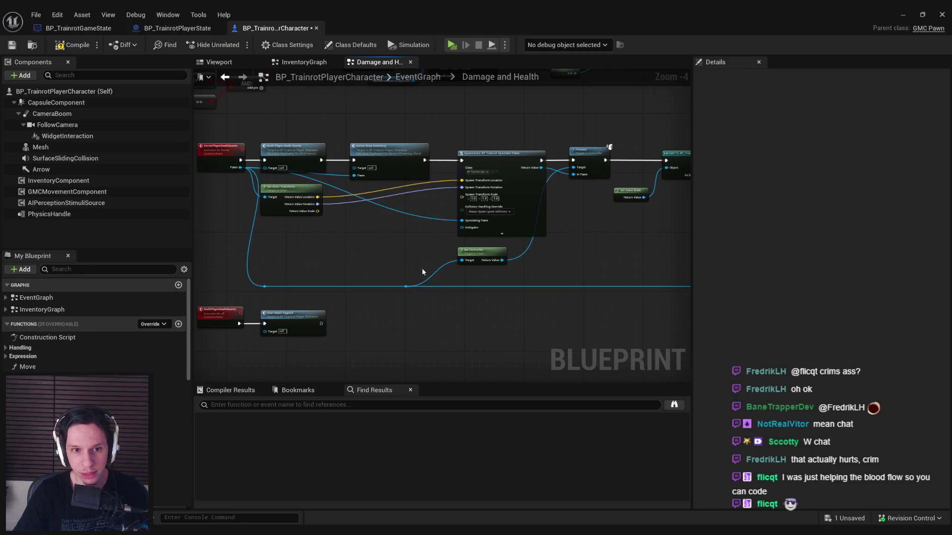
{"action": "left_click_drag", "start_coordinate": [407, 286], "coordinate": [462, 221]}
Nudge the middle group of death nodes right and compile the player character blueprint
{"action": "scroll", "coordinate": [326, 180], "scroll_direction": "up", "scroll_amount": 2}
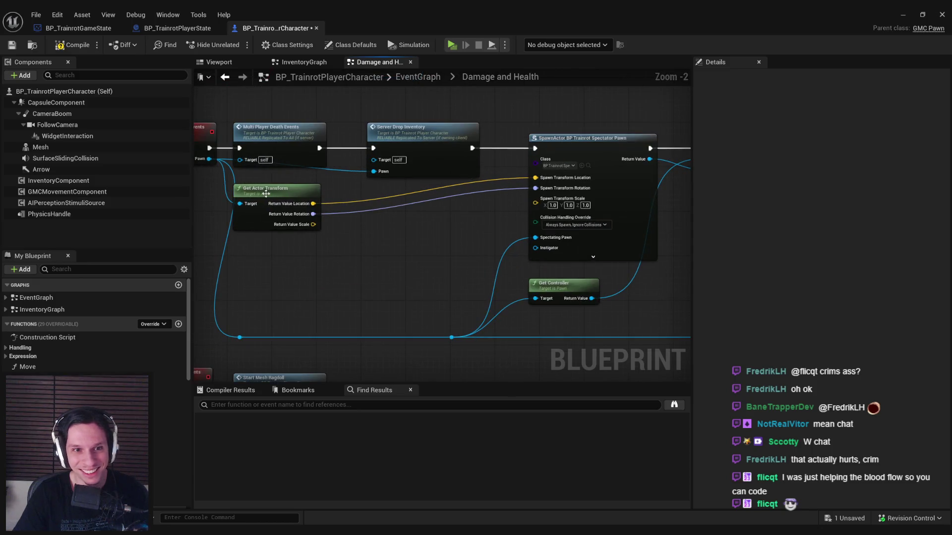
{"action": "scroll", "coordinate": [280, 264], "scroll_direction": "down", "scroll_amount": 3}
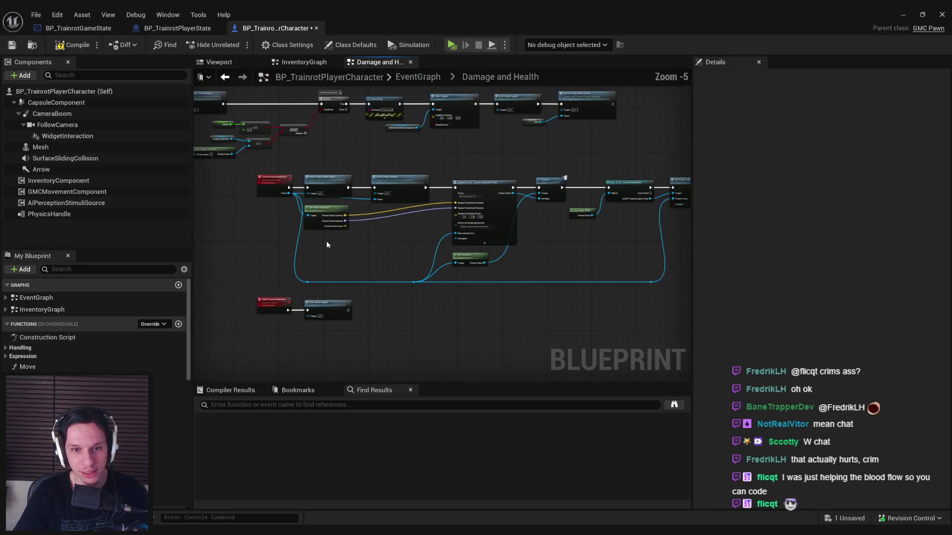
{"action": "left_click_drag", "start_coordinate": [308, 172], "coordinate": [673, 296]}
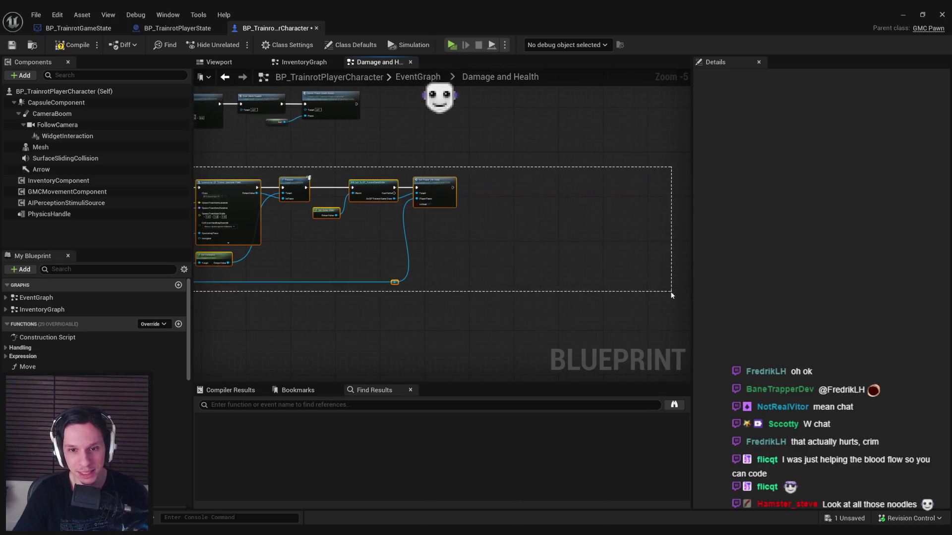
{"action": "left_click_drag", "start_coordinate": [508, 246], "coordinate": [519, 245]}
{"action": "left_click", "coordinate": [389, 263]}
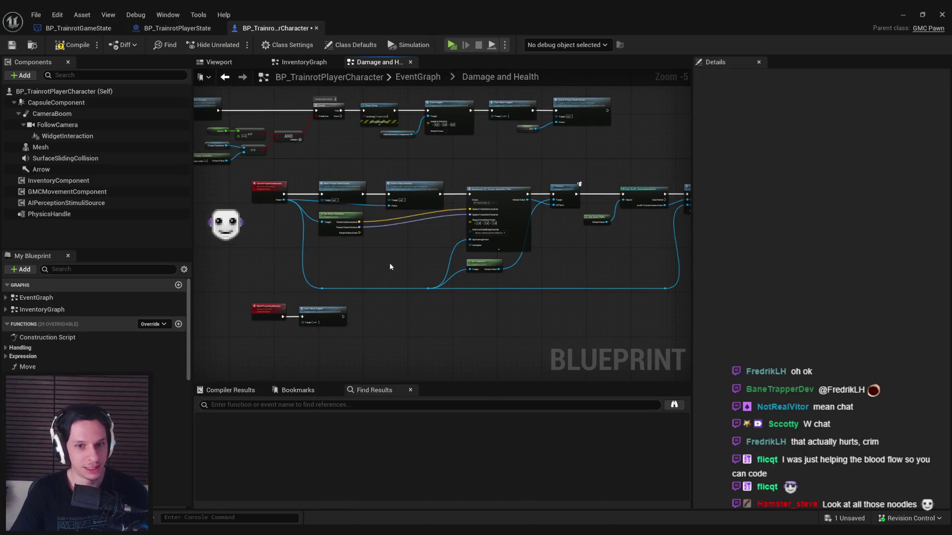
{"action": "left_click", "coordinate": [89, 43]}
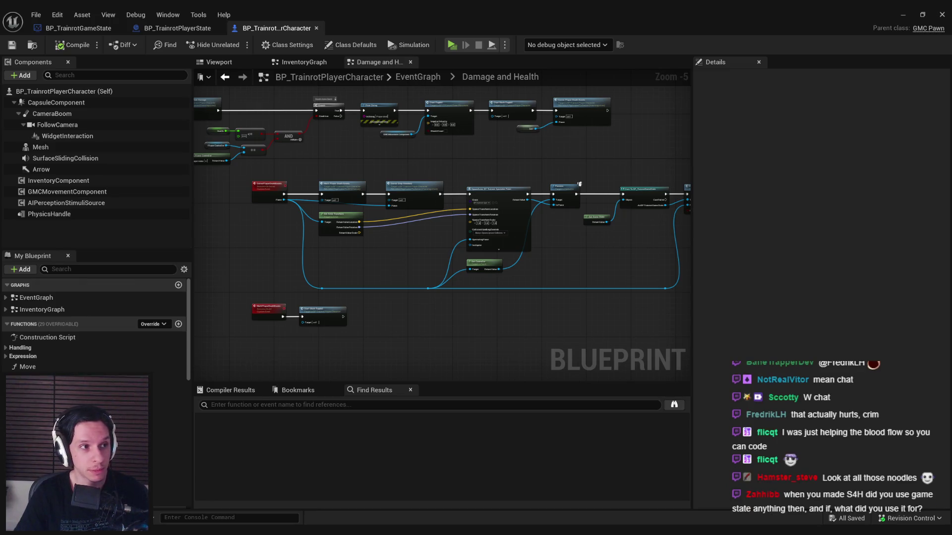
{"action": "left_click_drag", "start_coordinate": [415, 248], "coordinate": [383, 248]}
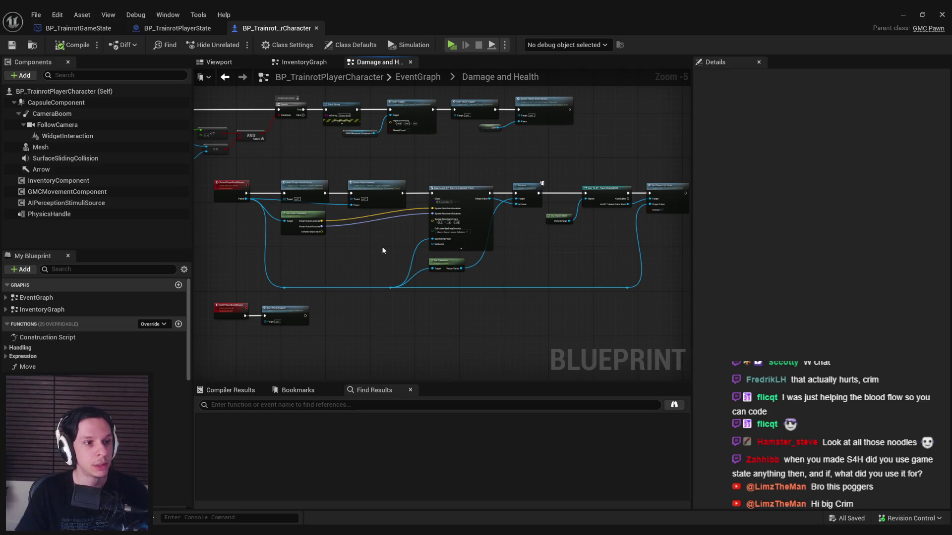
{"action": "scroll", "coordinate": [355, 224], "scroll_direction": "up", "scroll_amount": 1}
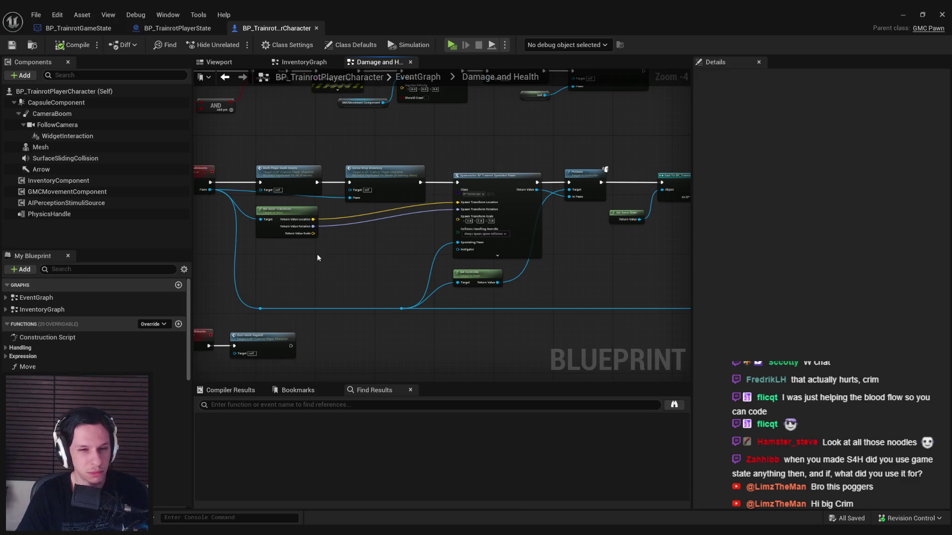
{"action": "mouse_move", "coordinate": [313, 257]}
{"action": "left_mouse_down"}
{"action": "mouse_move", "coordinate": [395, 252]}
{"action": "mouse_move", "coordinate": [376, 278]}
{"action": "left_mouse_up"}
Move the Get Actor Transform node and pawn reroute down-left, then compile and save
{"action": "left_click", "coordinate": [376, 257]}
{"action": "left_click", "coordinate": [380, 221]}
{"action": "scroll", "coordinate": [433, 212], "scroll_direction": "up", "scroll_amount": 3}
{"action": "mouse_move", "coordinate": [439, 211]}
{"action": "left_mouse_down"}
{"action": "mouse_move", "coordinate": [418, 232]}
{"action": "mouse_move", "coordinate": [323, 236]}
{"action": "left_mouse_up"}
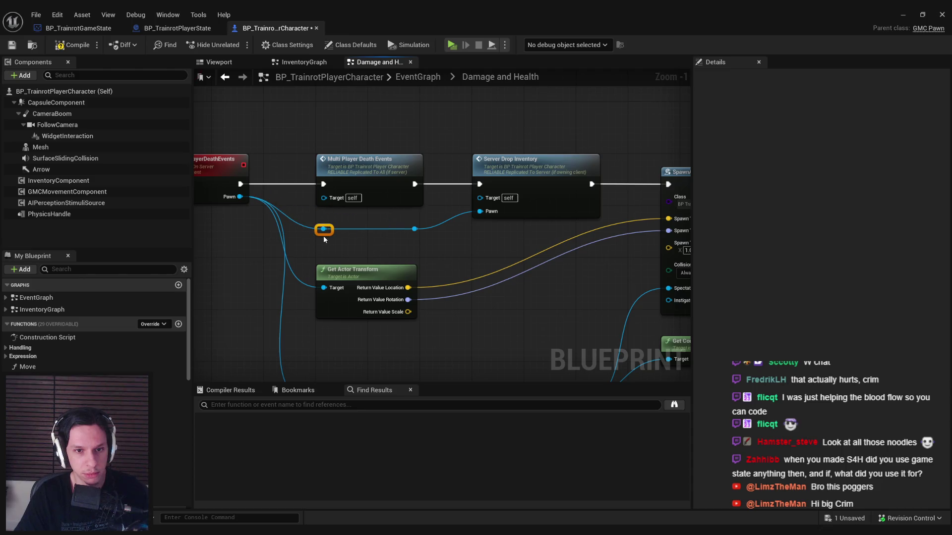
{"action": "scroll", "coordinate": [352, 218], "scroll_direction": "down", "scroll_amount": 4}
{"action": "left_click", "coordinate": [71, 45]}
{"action": "left_click", "coordinate": [12, 45]}
Pan along the death flow to the Set Player Life State call, save, and return to BP_TrainrotGameState
{"action": "mouse_move", "coordinate": [447, 235]}
{"action": "left_mouse_down"}
{"action": "mouse_move", "coordinate": [397, 215]}
{"action": "mouse_move", "coordinate": [325, 216]}
{"action": "left_mouse_up"}
{"action": "scroll", "coordinate": [558, 256], "scroll_direction": "down", "scroll_amount": 1}
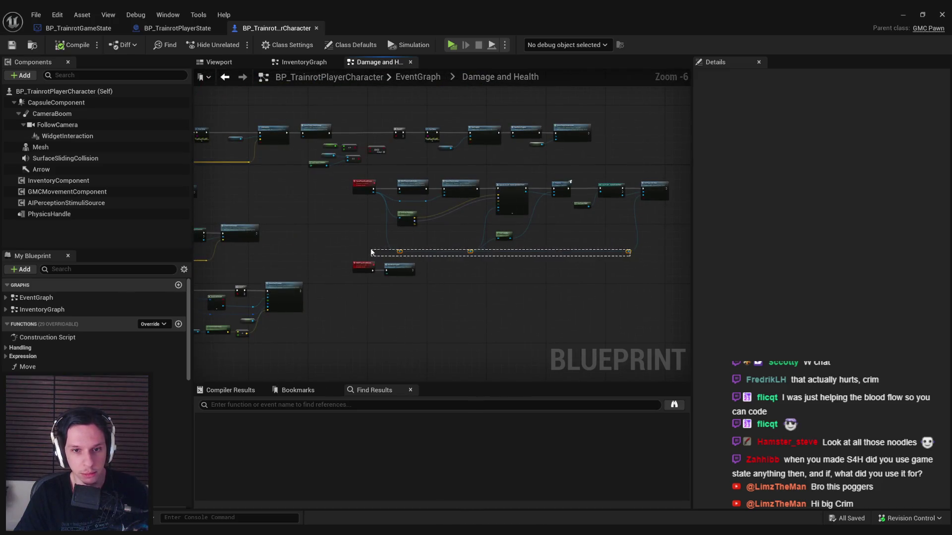
{"action": "scroll", "coordinate": [394, 245], "scroll_direction": "up", "scroll_amount": 3}
{"action": "left_click_drag", "start_coordinate": [484, 231], "coordinate": [375, 276]}
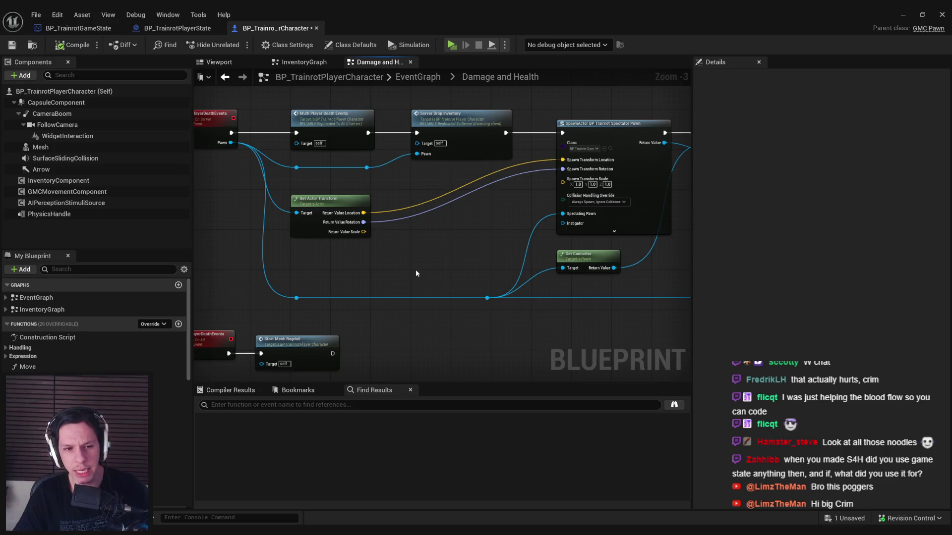
{"action": "scroll", "coordinate": [415, 269], "scroll_direction": "down", "scroll_amount": 1}
{"action": "key", "text": "ctrl+s"}
{"action": "left_click_drag", "start_coordinate": [426, 255], "coordinate": [247, 234]}
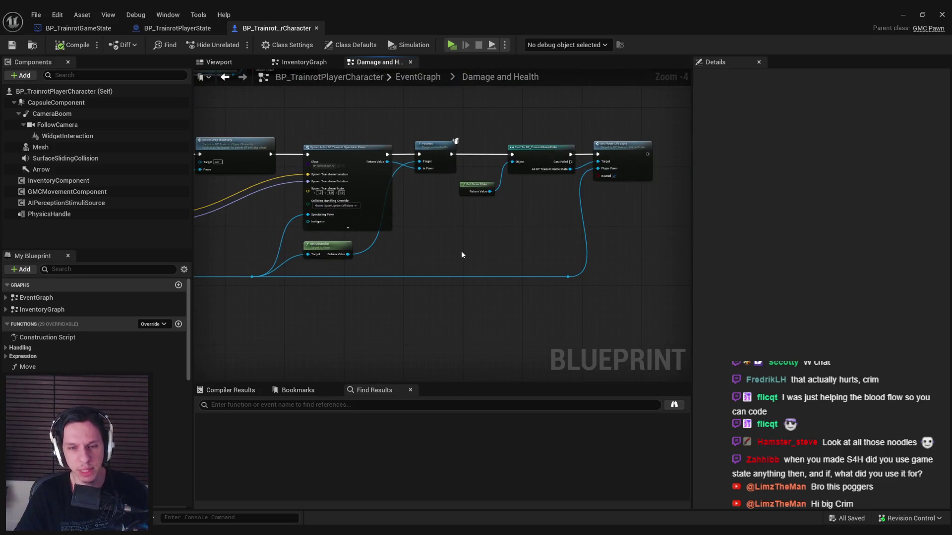
{"action": "scroll", "coordinate": [461, 251], "scroll_direction": "up", "scroll_amount": 1}
{"action": "left_click_drag", "start_coordinate": [491, 223], "coordinate": [369, 243]}
{"action": "left_click", "coordinate": [78, 28]}
{"action": "left_click_drag", "start_coordinate": [610, 260], "coordinate": [480, 253]}
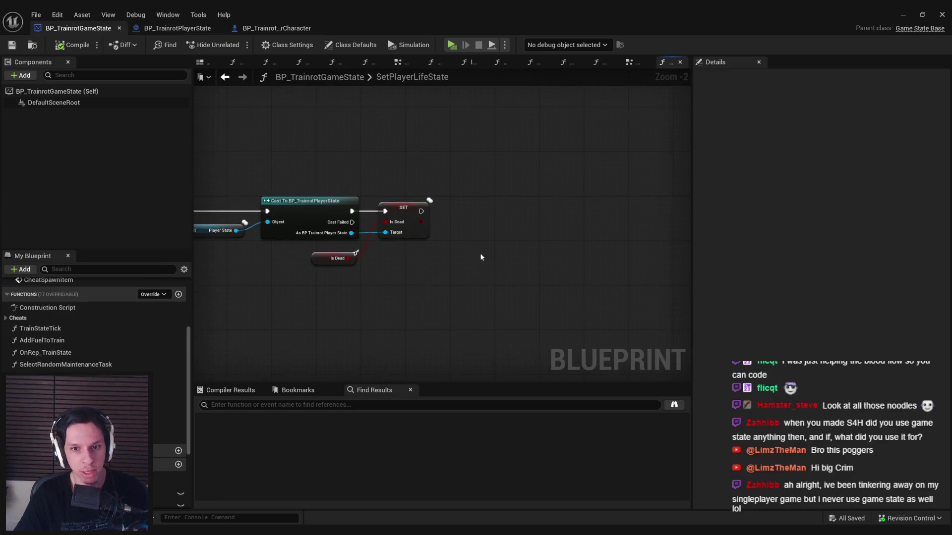
Place a Print String node after SET Is Dead, then delete it again
{"action": "right_click", "coordinate": [478, 211]}
{"action": "type", "text": "print string"}
{"action": "key", "text": "Return"}
{"action": "left_click_drag", "start_coordinate": [502, 213], "coordinate": [531, 202]}
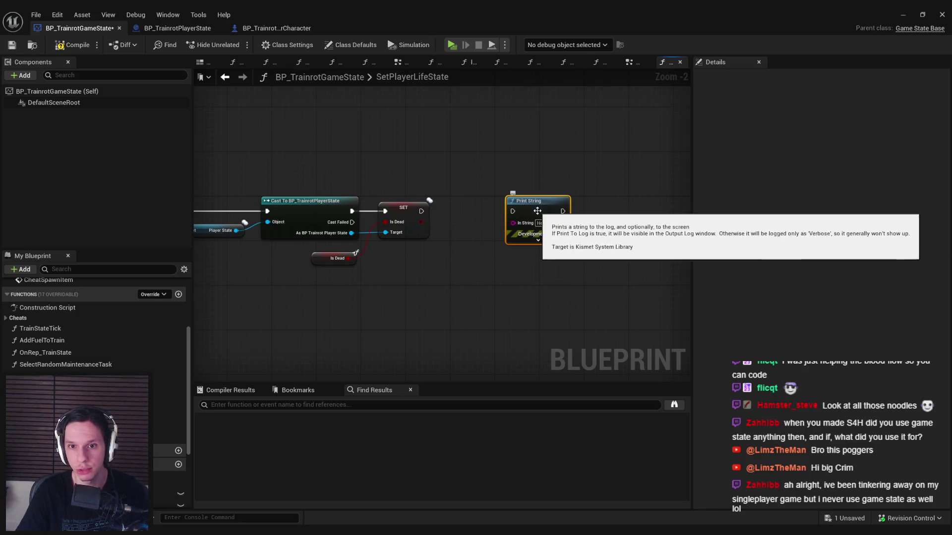
{"action": "key", "text": "Home"}
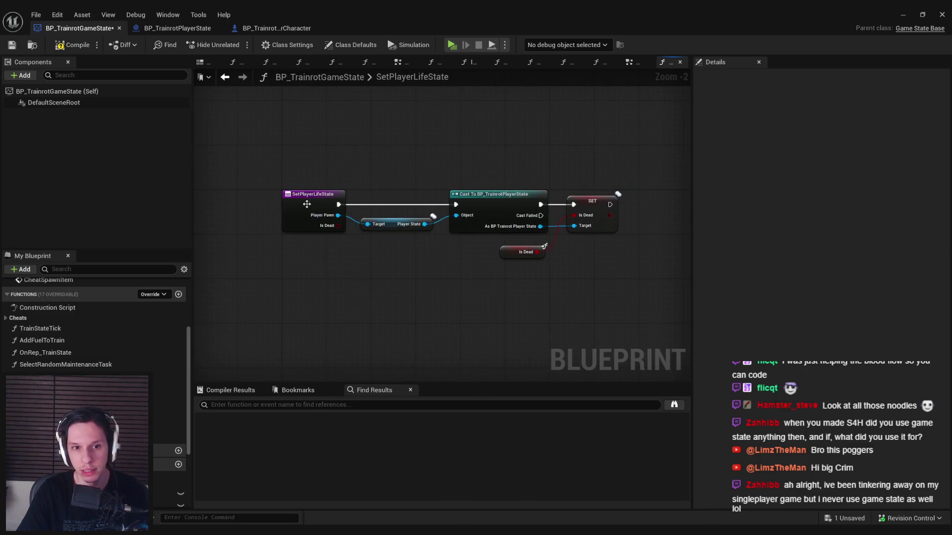
{"action": "type", "text": "PLAYERS DE"}
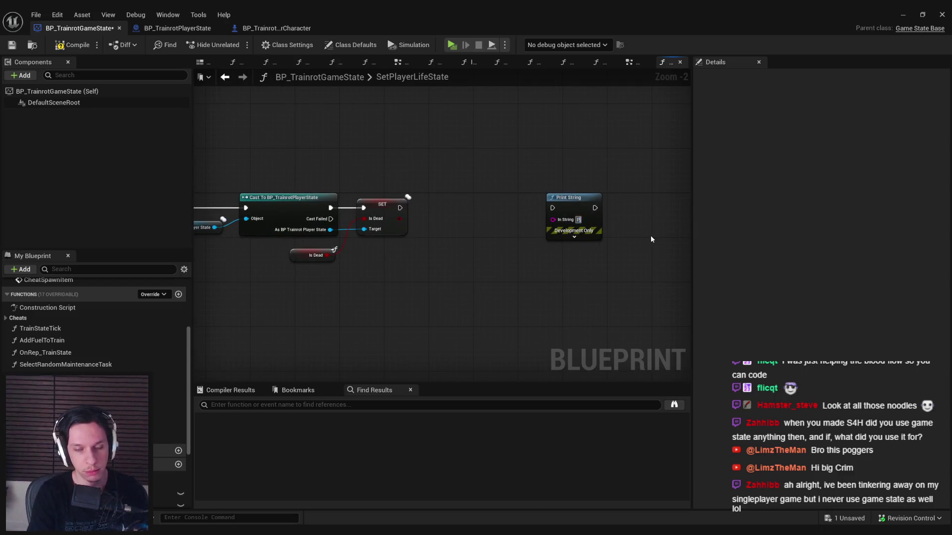
{"action": "mouse_move", "coordinate": [627, 246]}
{"action": "left_mouse_down"}
{"action": "mouse_move", "coordinate": [564, 168]}
{"action": "mouse_move", "coordinate": [544, 169]}
{"action": "left_mouse_up"}
{"action": "key", "text": "Delete"}
Add a Print Text node right of SET with a Format Text node wired into In Text
{"action": "right_click", "coordinate": [548, 233]}
{"action": "type", "text": "print text"}
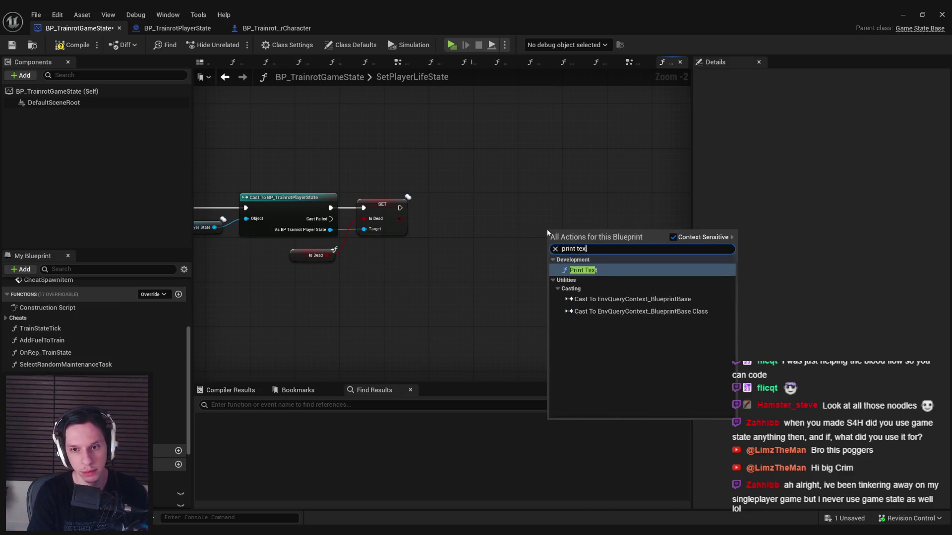
{"action": "left_click", "coordinate": [578, 270]}
{"action": "mouse_move", "coordinate": [578, 247]}
{"action": "left_mouse_down"}
{"action": "mouse_move", "coordinate": [597, 205]}
{"action": "mouse_move", "coordinate": [500, 268]}
{"action": "left_mouse_up"}
{"action": "right_click", "coordinate": [607, 221]}
{"action": "type", "text": "format"}
{"action": "key", "text": "Return"}
Set the Format Text pattern to 'PLAYERS DEAD: {amount}'
{"action": "left_click", "coordinate": [498, 264]}
{"action": "type", "text": "PLA"}
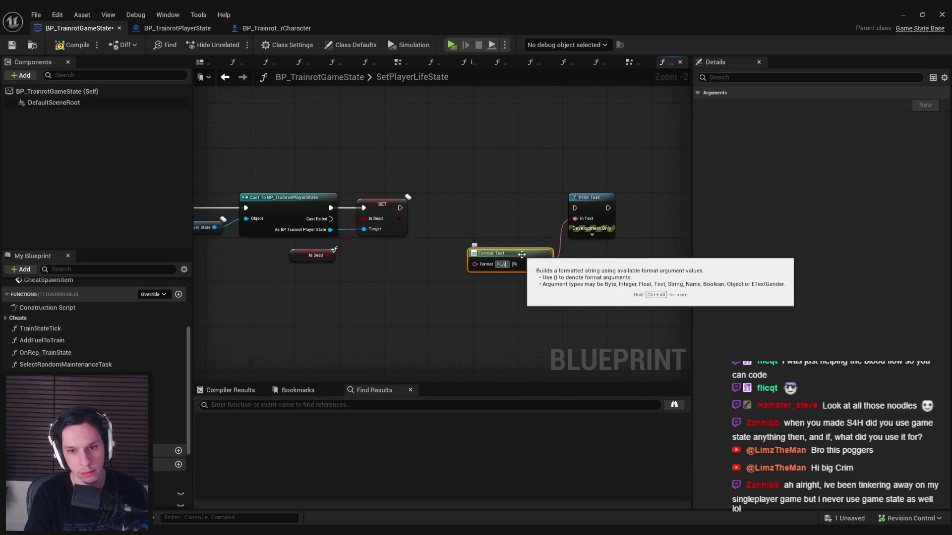
{"action": "type", "text": "YERS DEAD: {amount}"}
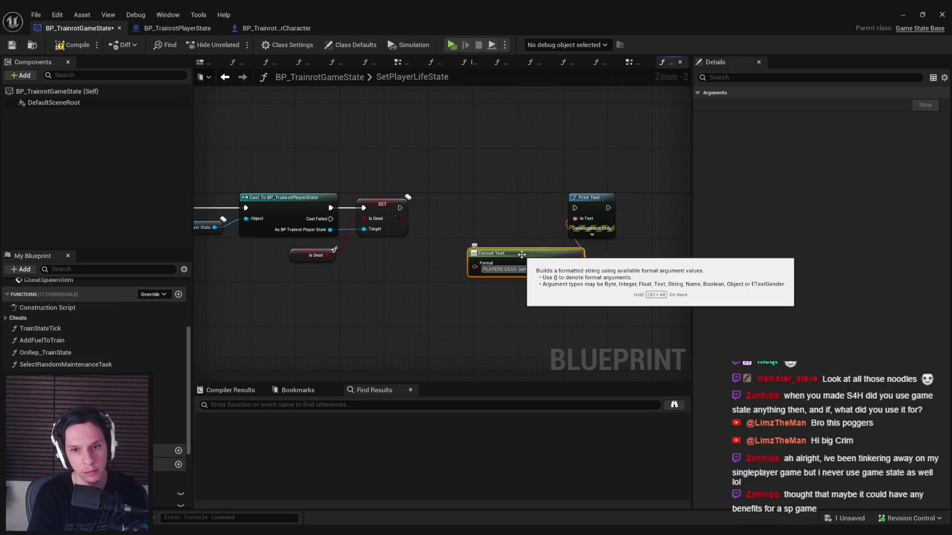
{"action": "key", "text": "Return"}
{"action": "mouse_move", "coordinate": [474, 287]}
{"action": "left_mouse_down"}
{"action": "mouse_move", "coordinate": [608, 267]}
{"action": "mouse_move", "coordinate": [554, 254]}
{"action": "left_mouse_up"}
{"action": "scroll", "coordinate": [100, 342], "scroll_direction": "down", "scroll_amount": 2}
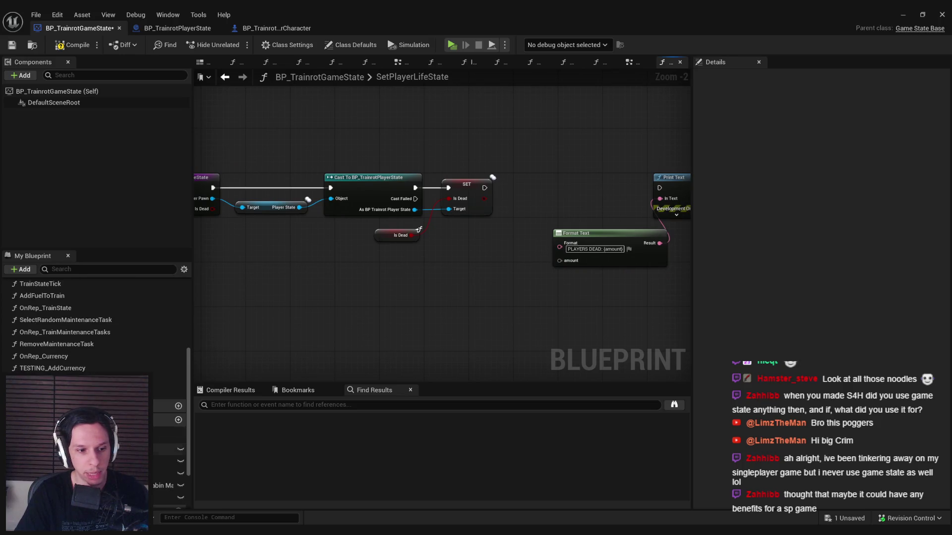
{"action": "right_click", "coordinate": [338, 322]}
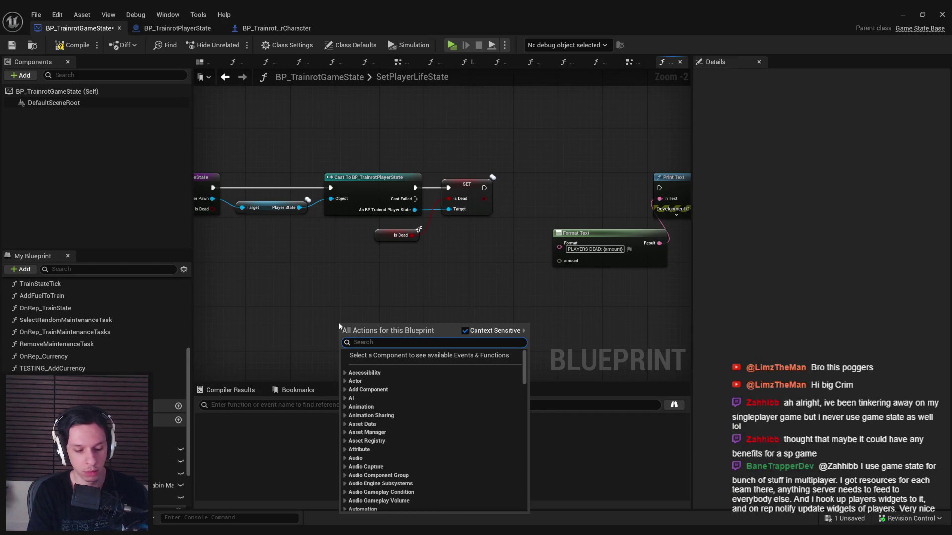
Search for player-count members such as player states and players, then compile and save the game state
{"action": "type", "text": "get player"}
{"action": "key", "text": "ctrl+a"}
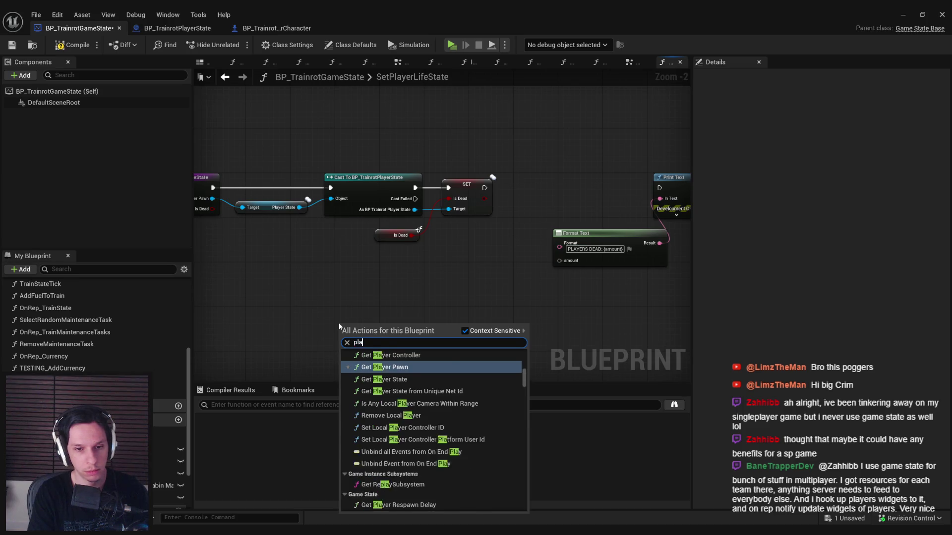
{"action": "type", "text": "player states"}
{"action": "key", "text": "BackSpace"}
{"action": "key", "text": "ctrl+a"}
{"action": "type", "text": "players"}
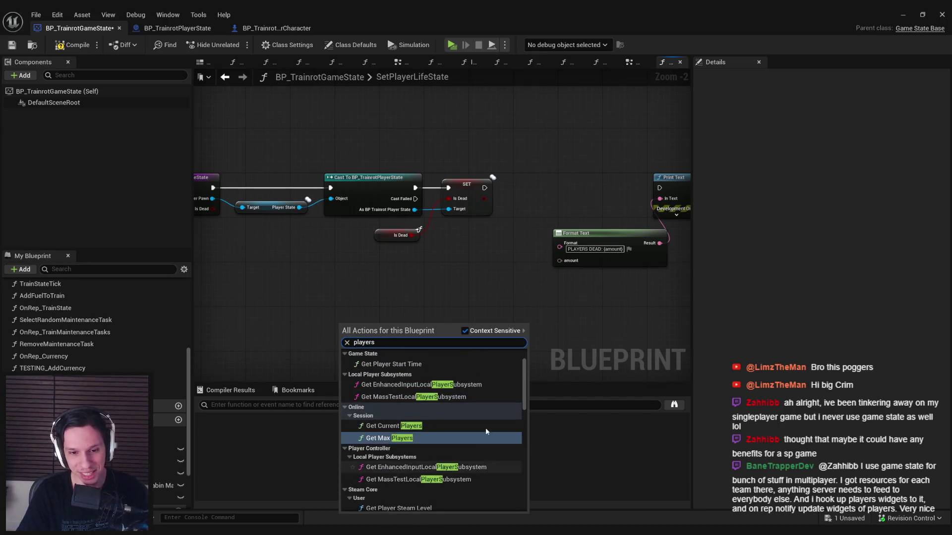
{"action": "mouse_move", "coordinate": [524, 384]}
{"action": "left_mouse_down"}
{"action": "mouse_move", "coordinate": [531, 516]}
{"action": "mouse_move", "coordinate": [436, 421]}
{"action": "mouse_move", "coordinate": [277, 298]}
{"action": "left_mouse_up"}
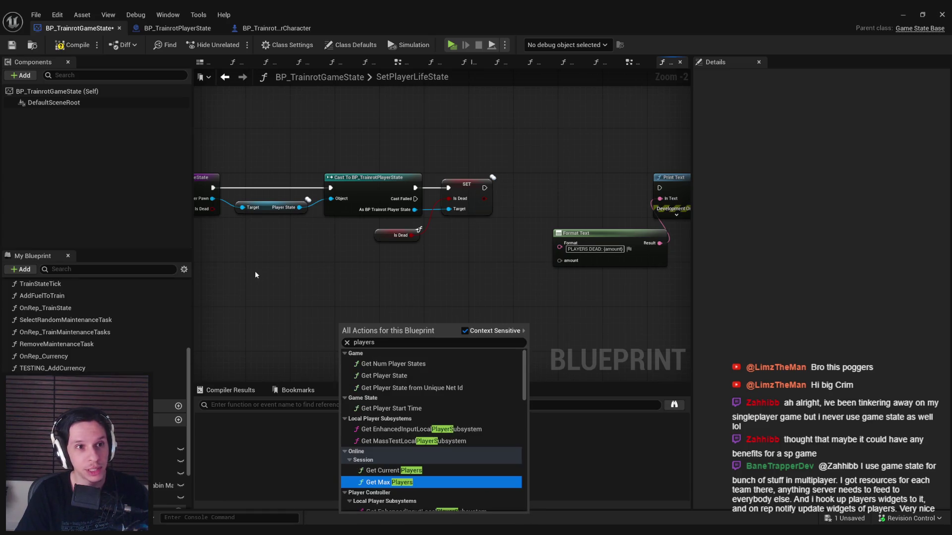
{"action": "left_click", "coordinate": [72, 44]}
{"action": "left_click", "coordinate": [12, 45]}
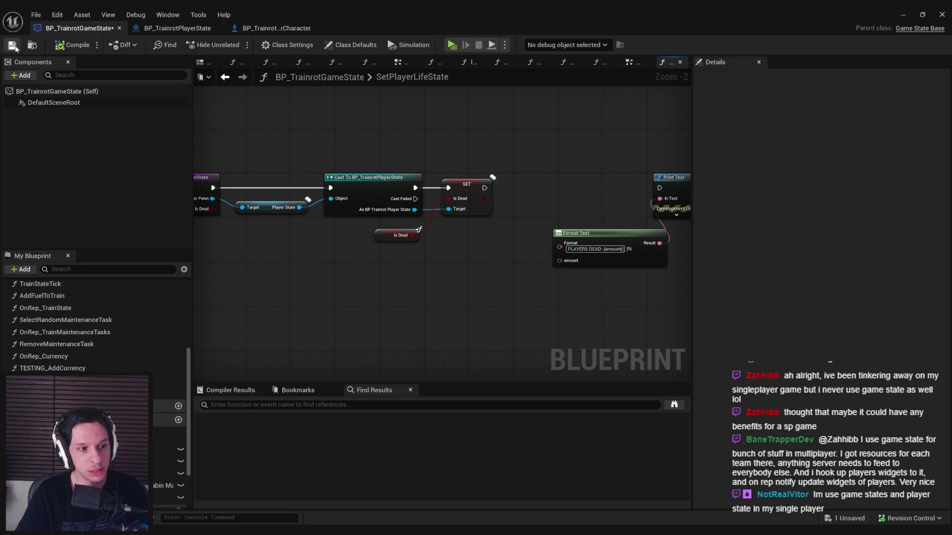
Try a Get Num Player States node, delete it, and search 'states' without adding anything
{"action": "scroll", "coordinate": [169, 439], "scroll_direction": "down", "scroll_amount": 2}
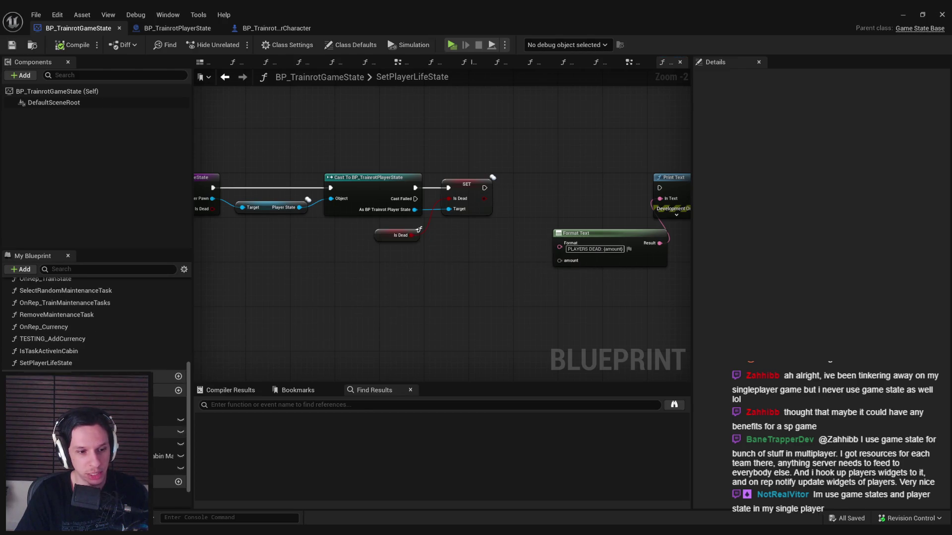
{"action": "right_click", "coordinate": [357, 308]}
{"action": "type", "text": "playerstates"}
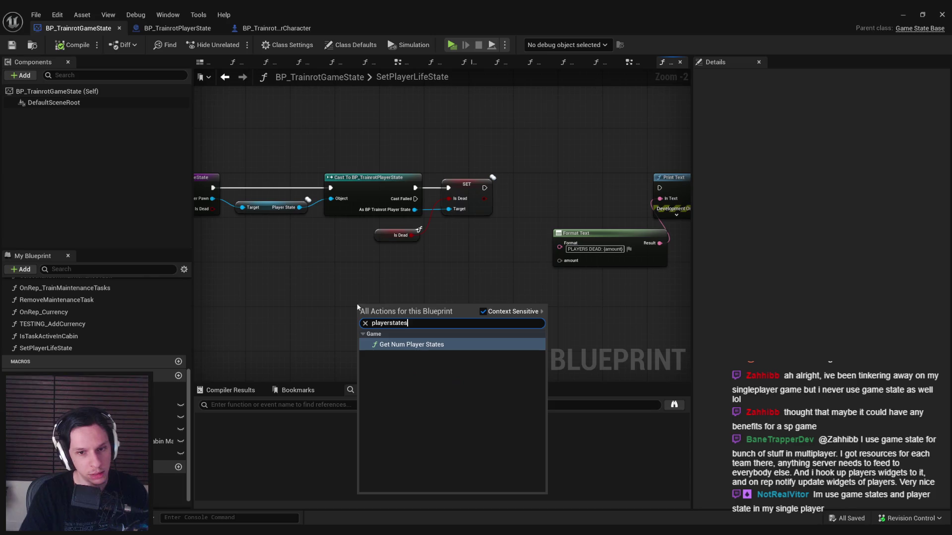
{"action": "left_click", "coordinate": [451, 344]}
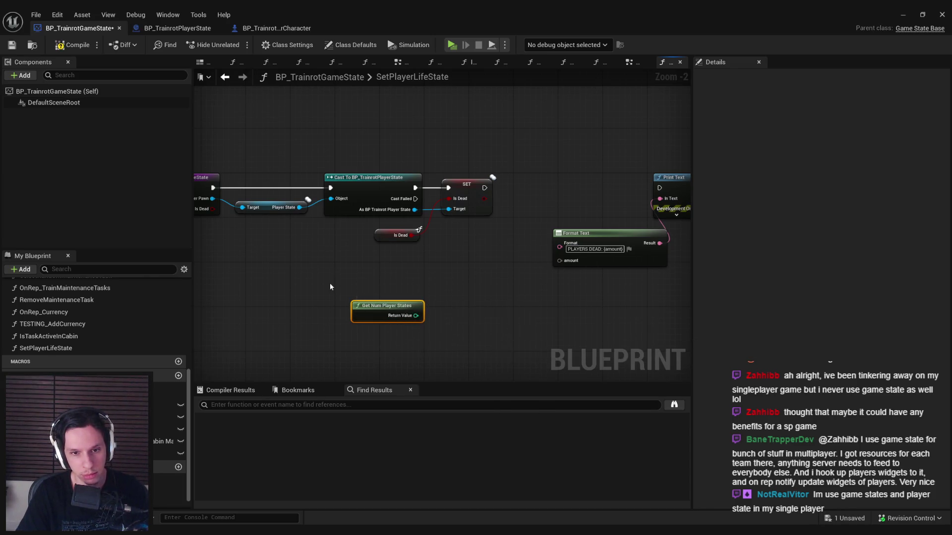
{"action": "key", "text": "Delete"}
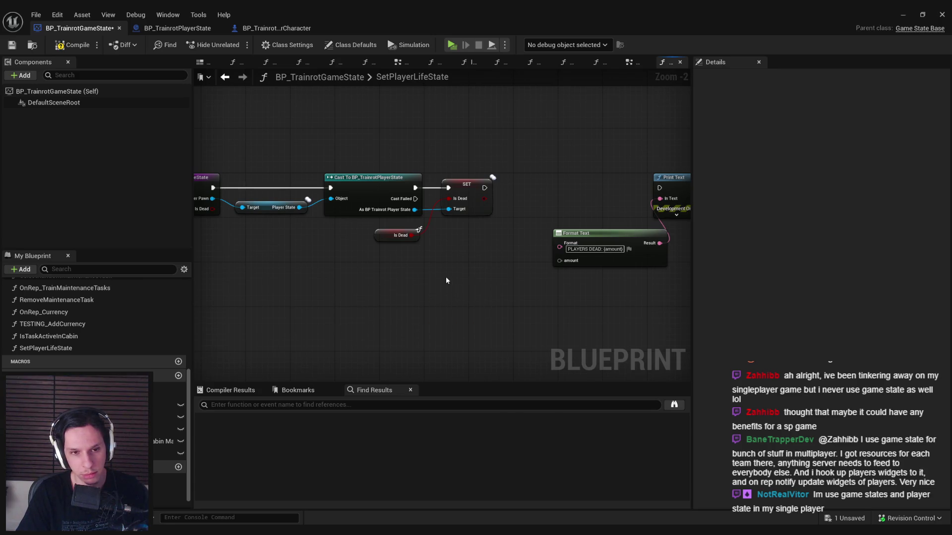
{"action": "right_click", "coordinate": [444, 278]}
{"action": "type", "text": "states"}
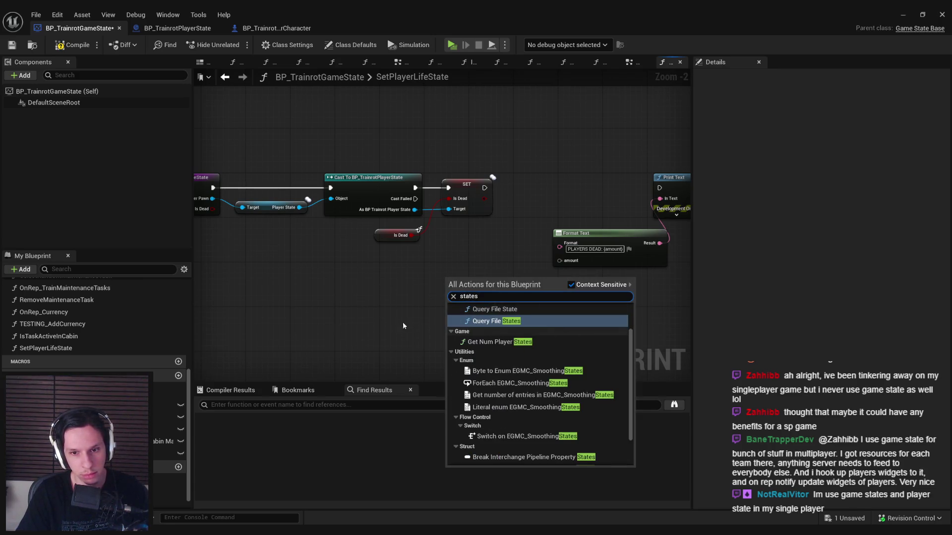
{"action": "left_click", "coordinate": [416, 313]}
Show inherited variables in My Blueprint and drag a Player Array getter into the graph
{"action": "left_click", "coordinate": [184, 270]}
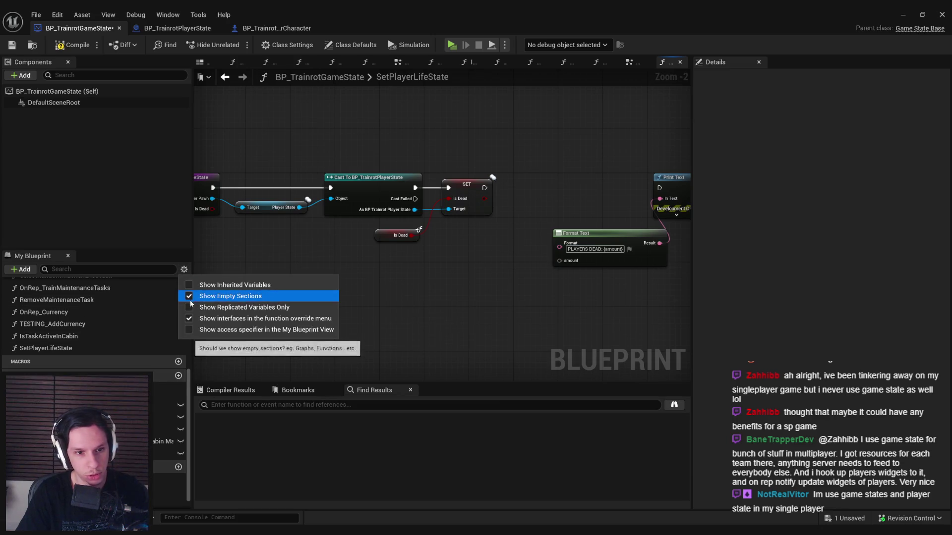
{"action": "left_click", "coordinate": [223, 288]}
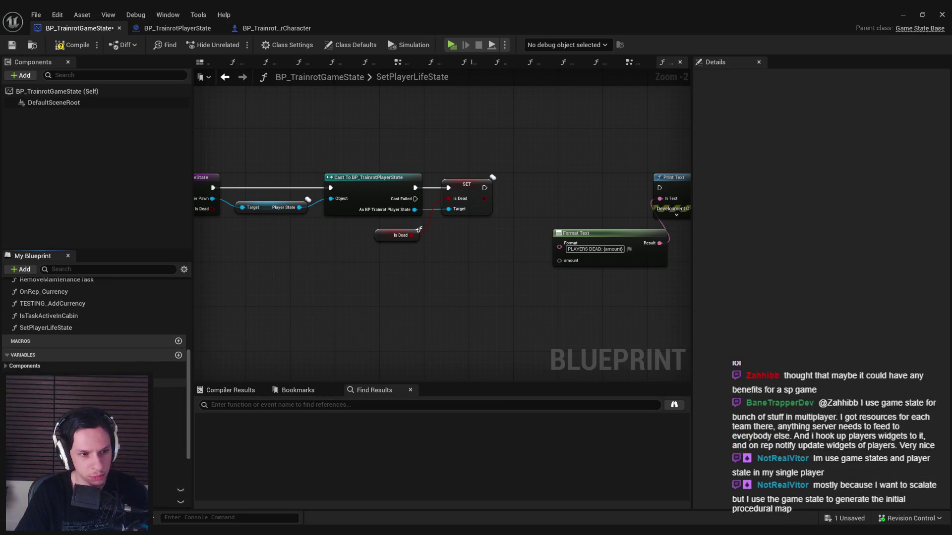
{"action": "left_click_drag", "start_coordinate": [169, 419], "coordinate": [394, 300]}
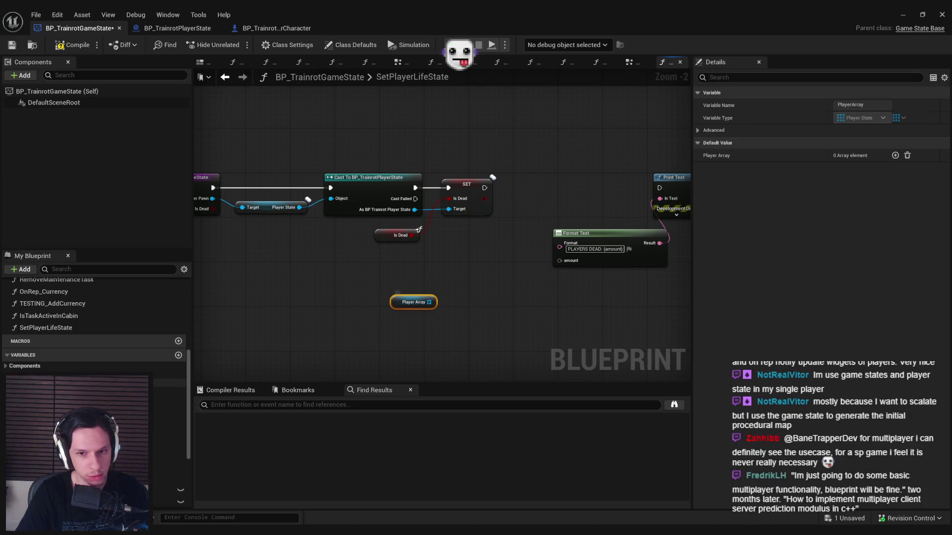
{"action": "left_click", "coordinate": [184, 269]}
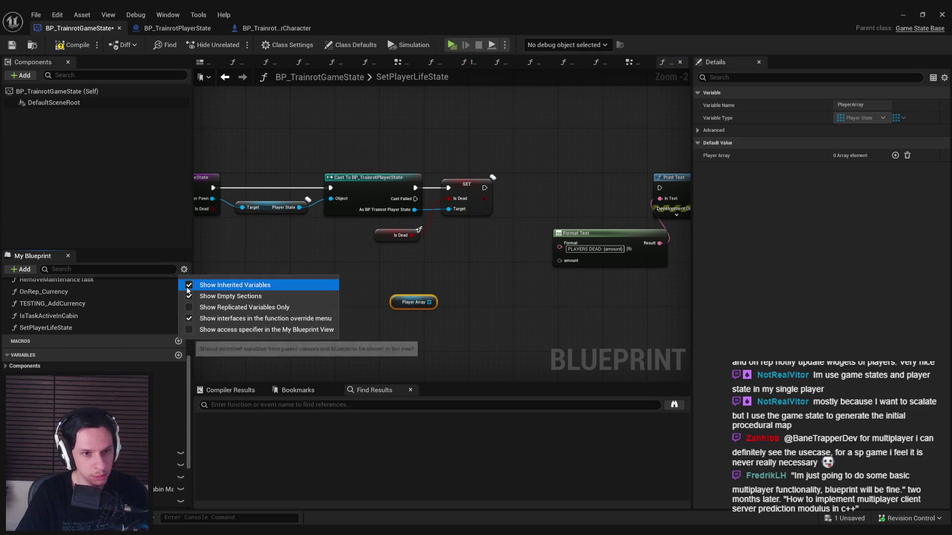
{"action": "left_click", "coordinate": [218, 292]}
{"action": "left_click", "coordinate": [361, 340]}
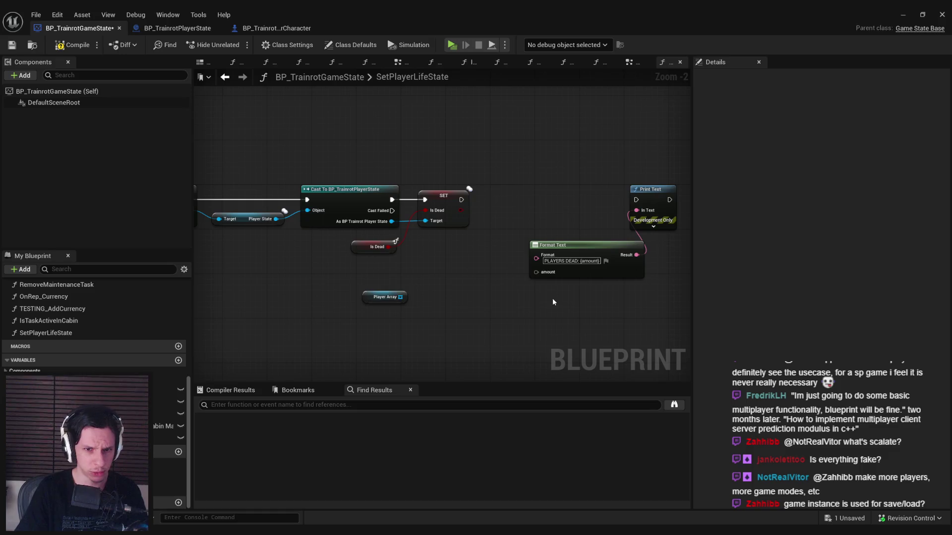
Nudge the Player Array node slightly upward in the SetPlayerLifeState graph
{"action": "left_click_drag", "start_coordinate": [384, 297], "coordinate": [378, 280]}
{"action": "left_click", "coordinate": [324, 304]}
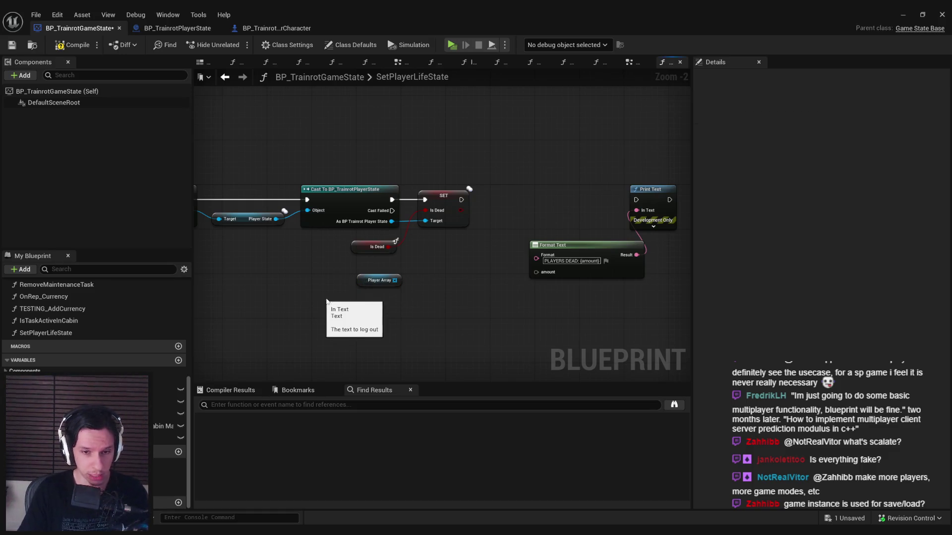
{"action": "scroll", "coordinate": [342, 299], "scroll_direction": "up", "scroll_amount": 2}
{"action": "left_click", "coordinate": [384, 273]}
{"action": "left_click", "coordinate": [363, 302]}
{"action": "scroll", "coordinate": [303, 275], "scroll_direction": "down", "scroll_amount": 3}
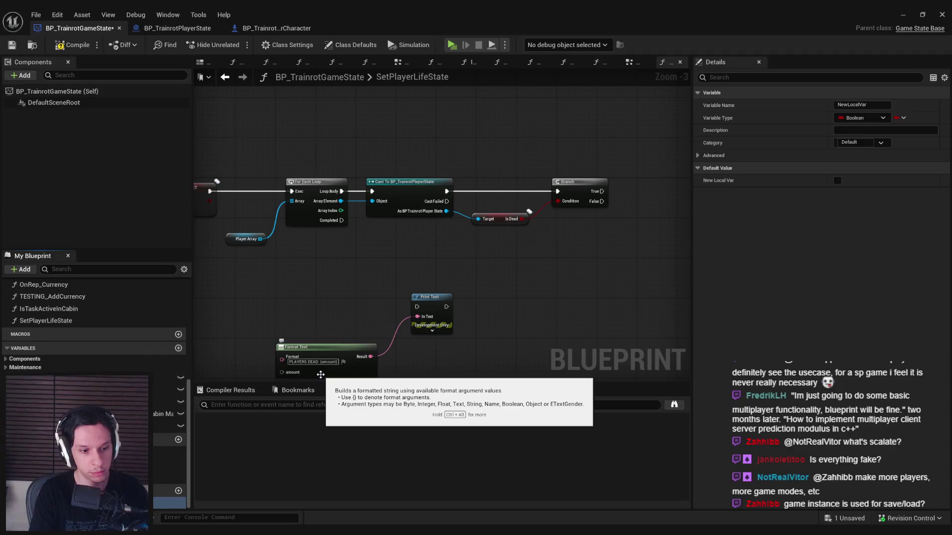
Make PlayersDead an Integer, compile, and add a PlayersDead getter with a ++ increment node
{"action": "left_click", "coordinate": [868, 118]}
{"action": "left_click", "coordinate": [843, 162]}
{"action": "left_click", "coordinate": [72, 45]}
{"action": "mouse_move", "coordinate": [169, 503]}
{"action": "left_mouse_down"}
{"action": "mouse_move", "coordinate": [644, 208]}
{"action": "mouse_move", "coordinate": [629, 191]}
{"action": "mouse_move", "coordinate": [647, 215]}
{"action": "mouse_move", "coordinate": [664, 203]}
{"action": "left_mouse_up"}
{"action": "left_click", "coordinate": [649, 198]}
{"action": "type", "text": "++"}
{"action": "key", "text": "Return"}
Increment PlayersDead when dead, print it via Format Text on loop completion, then compile and save
{"action": "scroll", "coordinate": [593, 217], "scroll_direction": "up", "scroll_amount": 3}
{"action": "left_click_drag", "start_coordinate": [597, 217], "coordinate": [493, 195]}
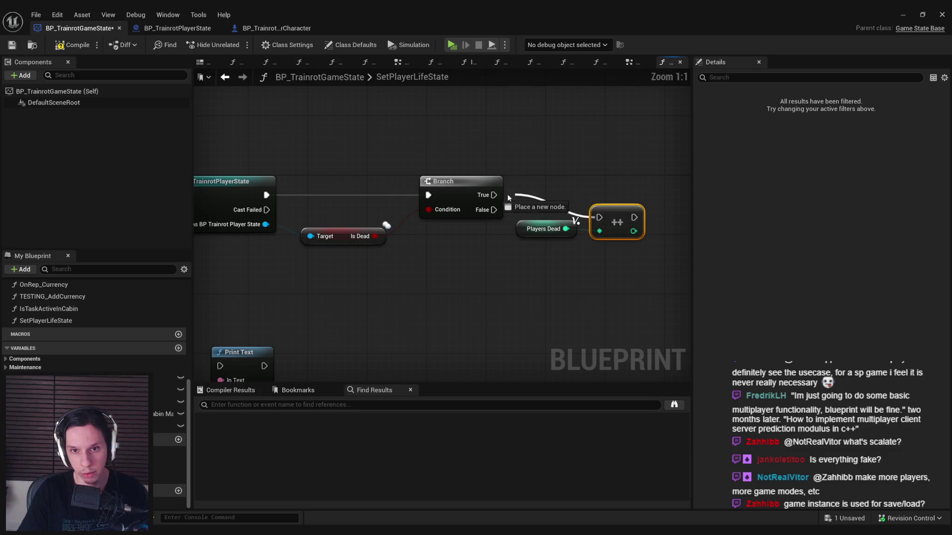
{"action": "scroll", "coordinate": [566, 233], "scroll_direction": "down", "scroll_amount": 2}
{"action": "left_click_drag", "start_coordinate": [566, 233], "coordinate": [566, 173]}
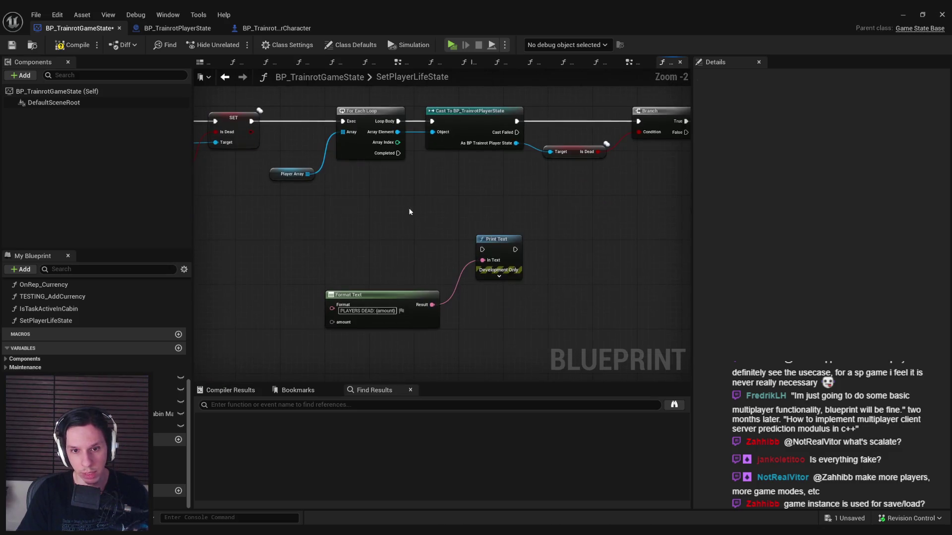
{"action": "left_click_drag", "start_coordinate": [469, 245], "coordinate": [385, 149]}
{"action": "mouse_move", "coordinate": [302, 223]}
{"action": "left_mouse_down"}
{"action": "mouse_move", "coordinate": [615, 247]}
{"action": "mouse_move", "coordinate": [350, 234]}
{"action": "left_mouse_up"}
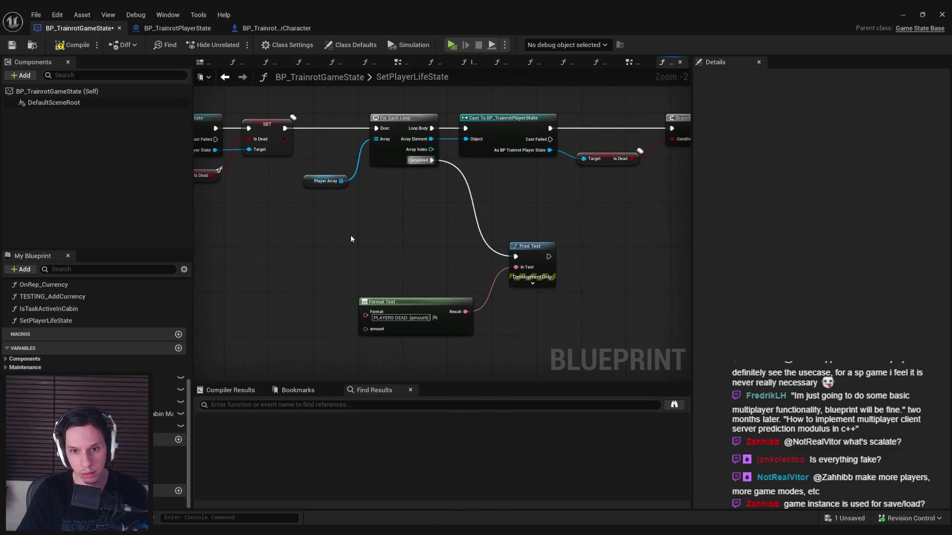
{"action": "left_click_drag", "start_coordinate": [168, 502], "coordinate": [365, 328]}
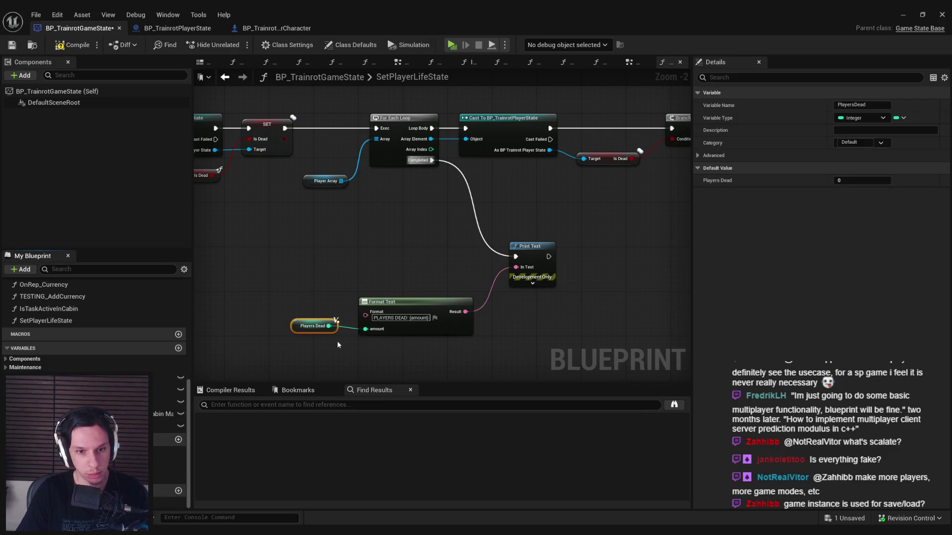
{"action": "mouse_move", "coordinate": [293, 310]}
{"action": "left_mouse_down"}
{"action": "mouse_move", "coordinate": [419, 337]}
{"action": "mouse_move", "coordinate": [439, 305]}
{"action": "left_mouse_up"}
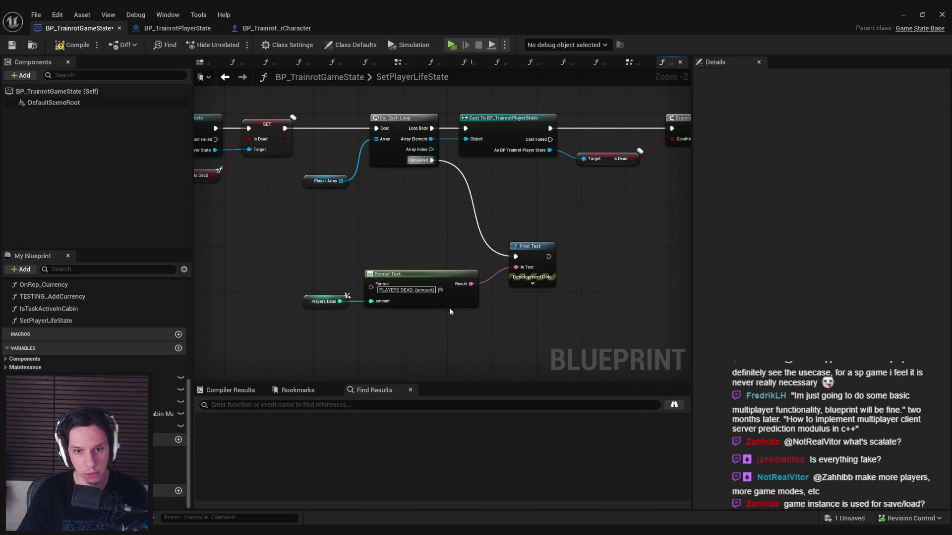
{"action": "left_click", "coordinate": [73, 45]}
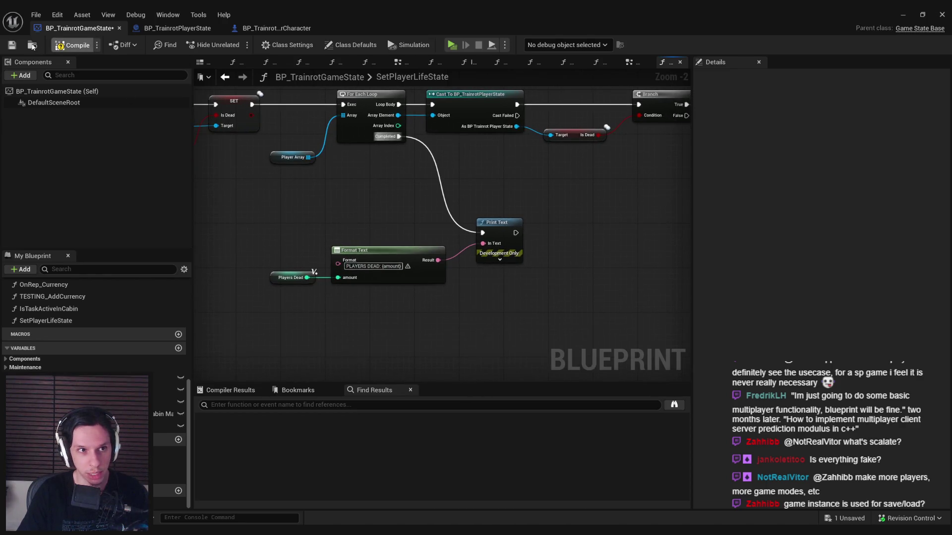
{"action": "key", "text": "ctrl+s"}
Run a server-plus-two-client test from the level editor, walk a client forward, then stop with Esc
{"action": "left_click", "coordinate": [903, 15]}
{"action": "left_click", "coordinate": [233, 44]}
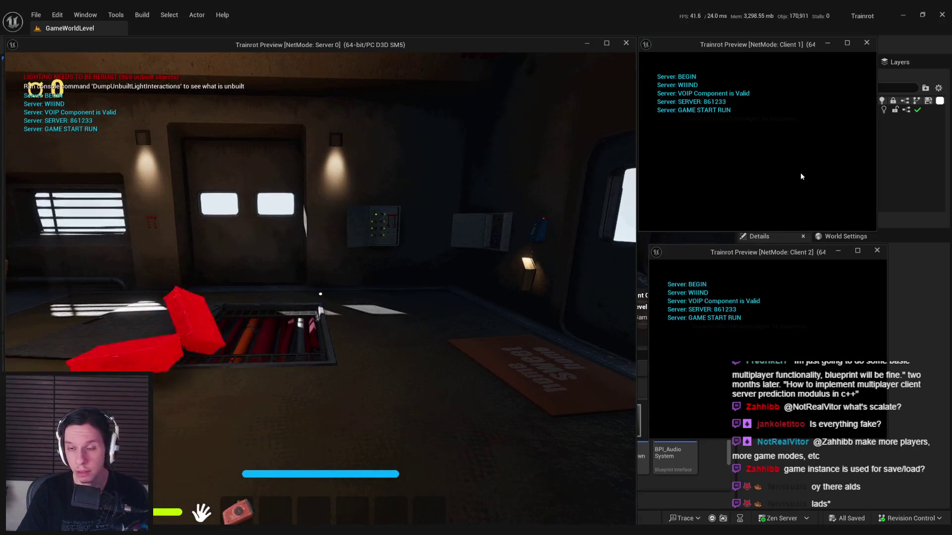
{"action": "key", "text": "w"}
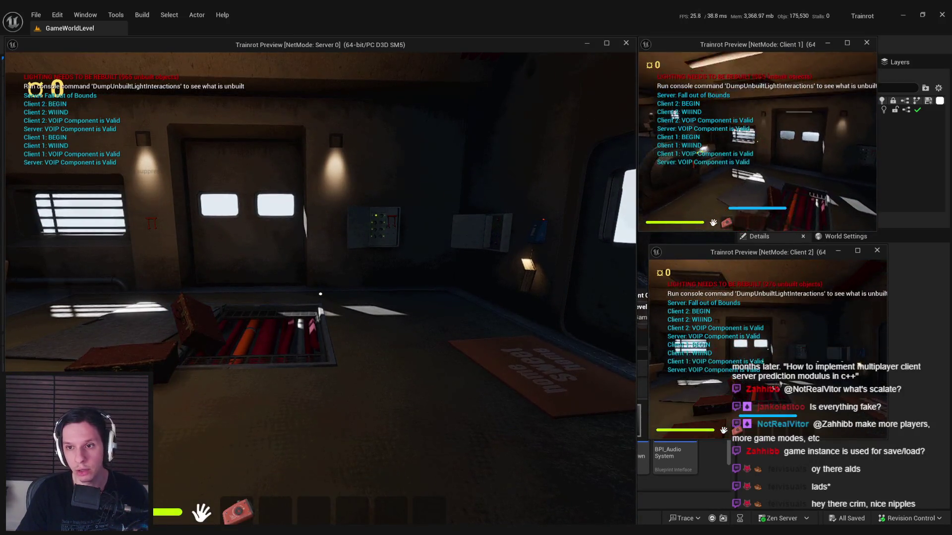
{"action": "key", "text": "w"}
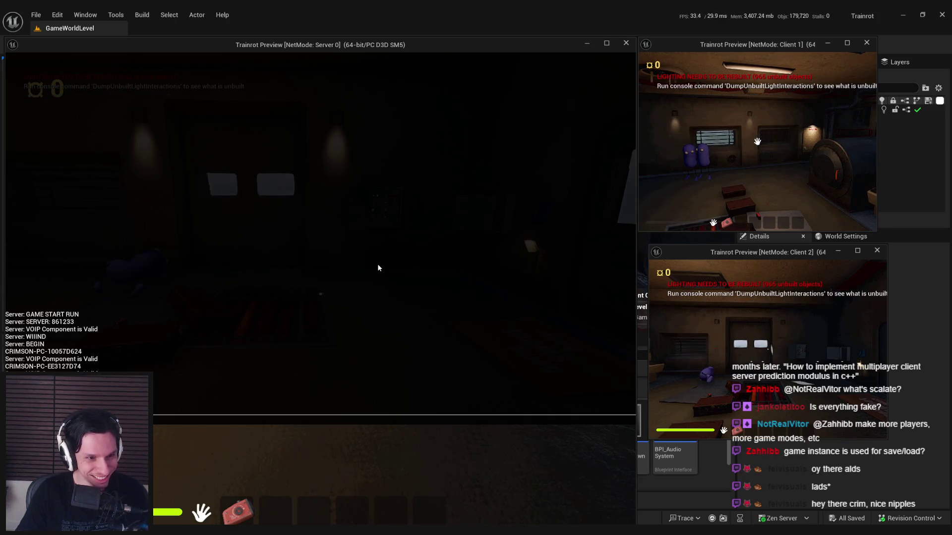
{"action": "key", "text": "Escape"}
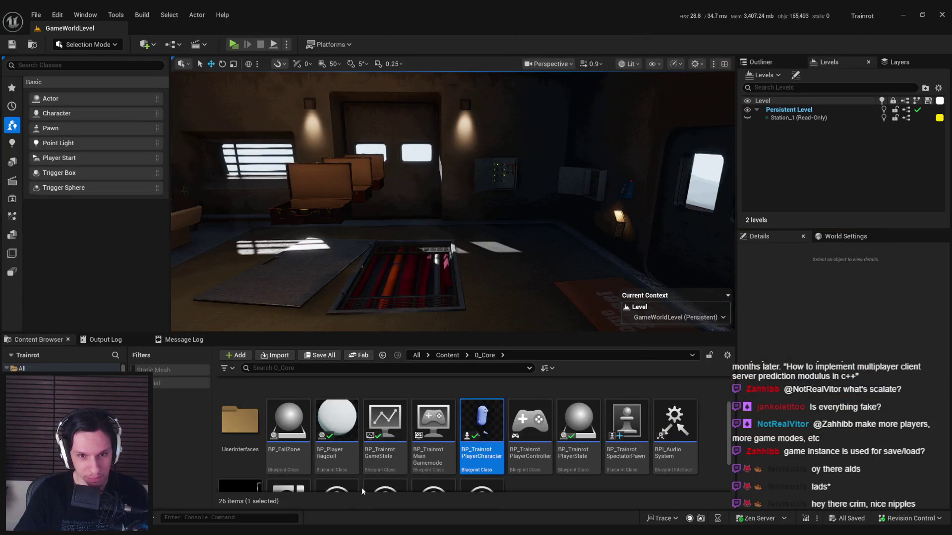
Browse BP_TrainrotGameState's EventGraph and navigate back to the TeleportToStation function graph
{"action": "left_click", "coordinate": [359, 498]}
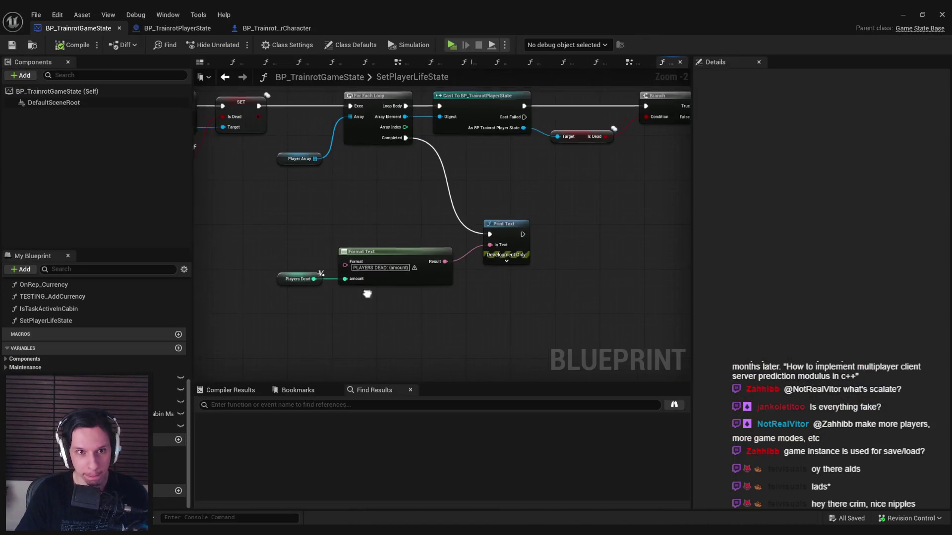
{"action": "left_click", "coordinate": [634, 61]}
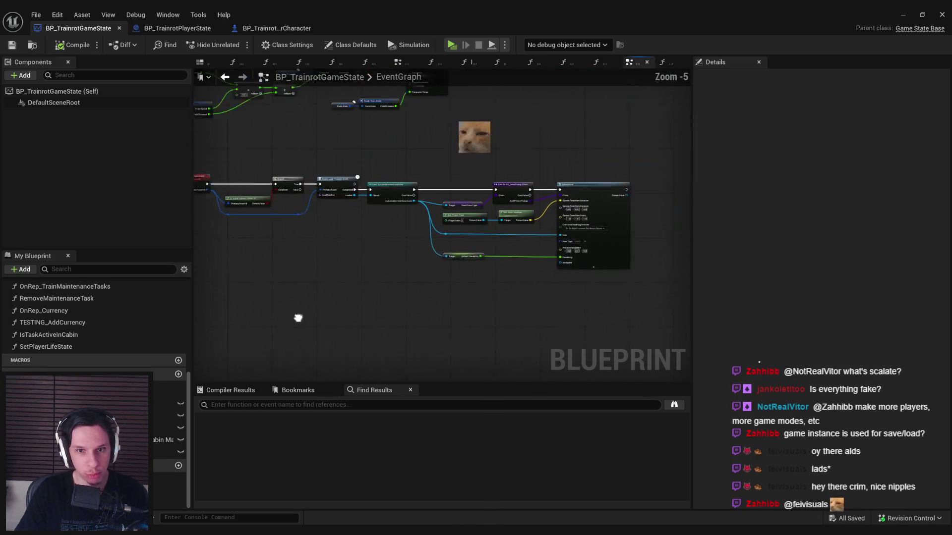
{"action": "scroll", "coordinate": [397, 277], "scroll_direction": "down", "scroll_amount": 5}
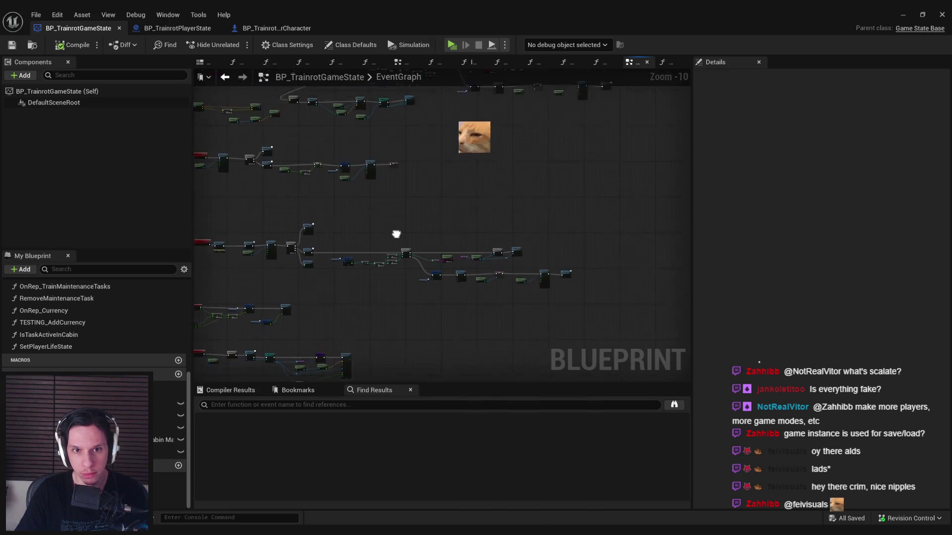
{"action": "scroll", "coordinate": [491, 199], "scroll_direction": "up", "scroll_amount": 6}
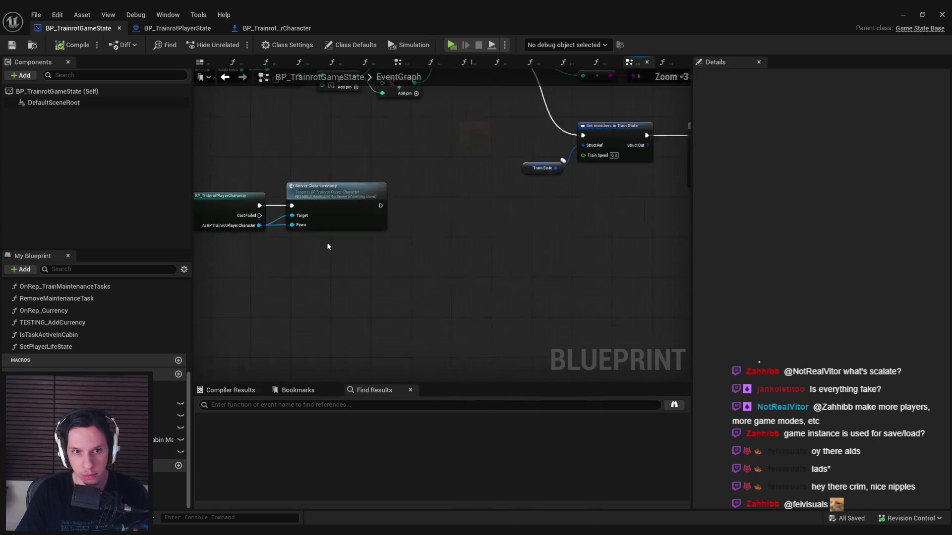
{"action": "scroll", "coordinate": [326, 245], "scroll_direction": "down", "scroll_amount": 5}
{"action": "scroll", "coordinate": [288, 304], "scroll_direction": "up", "scroll_amount": 7}
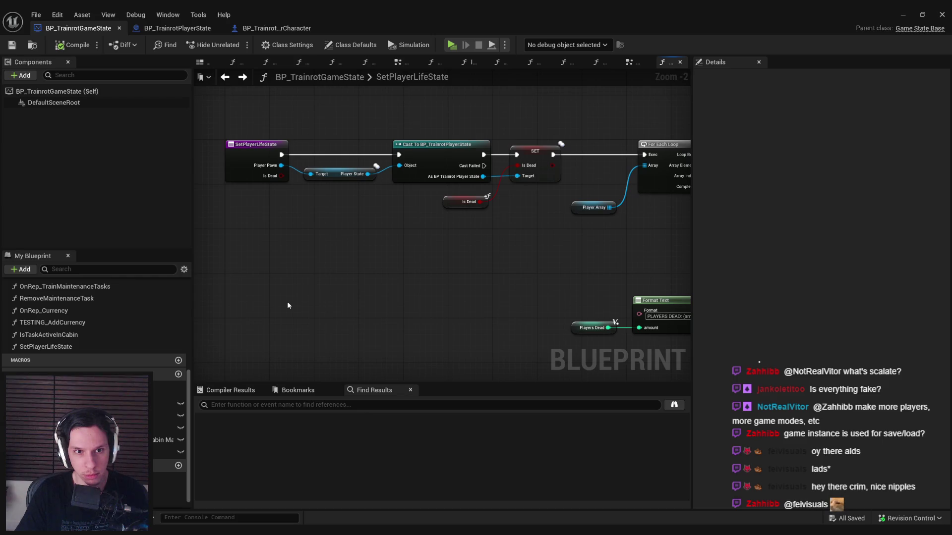
{"action": "key", "text": "alt+Left"}
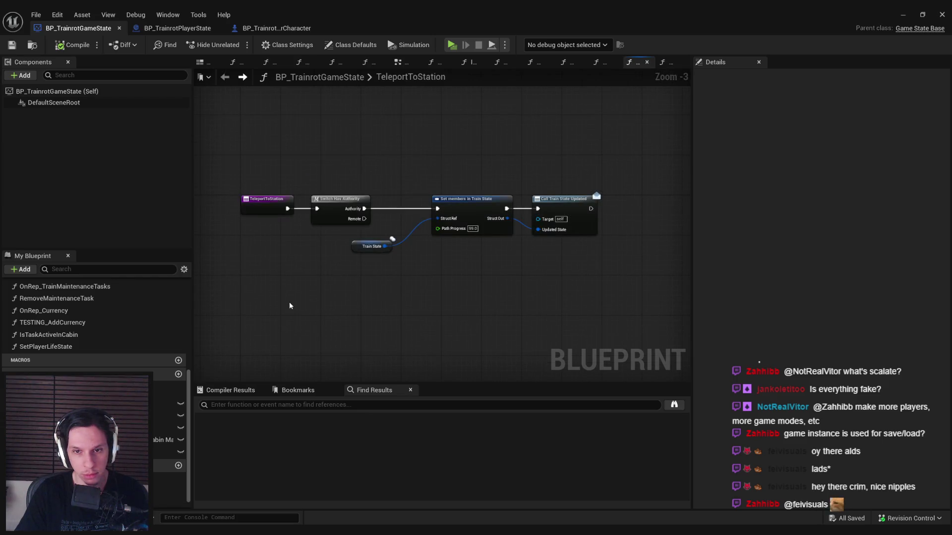
{"action": "left_click", "coordinate": [177, 28]}
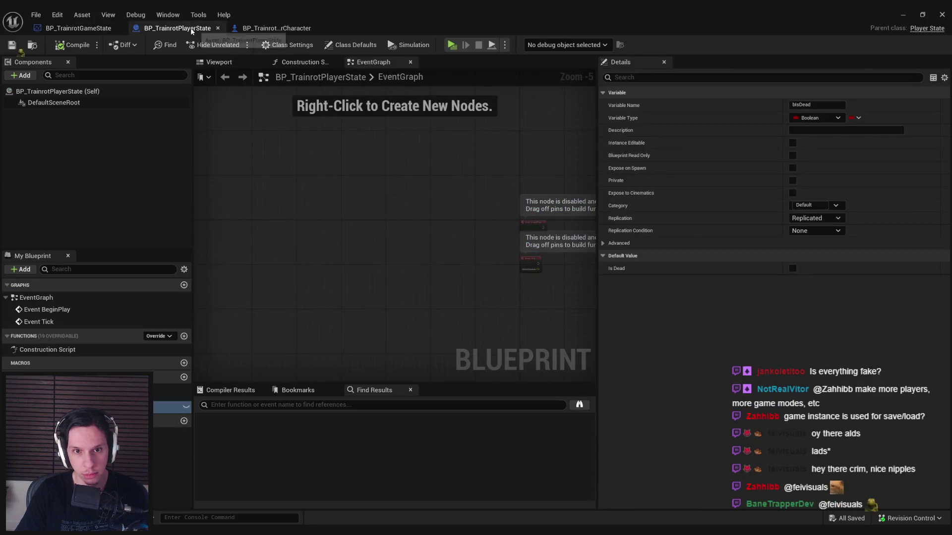
In BP_TrainrotPlayerCharacter's death flow, jump to the SetPlayerLifeState definition and back
{"action": "left_click", "coordinate": [277, 28]}
{"action": "mouse_move", "coordinate": [332, 245]}
{"action": "left_mouse_down"}
{"action": "mouse_move", "coordinate": [297, 208]}
{"action": "mouse_move", "coordinate": [347, 218]}
{"action": "left_mouse_up"}
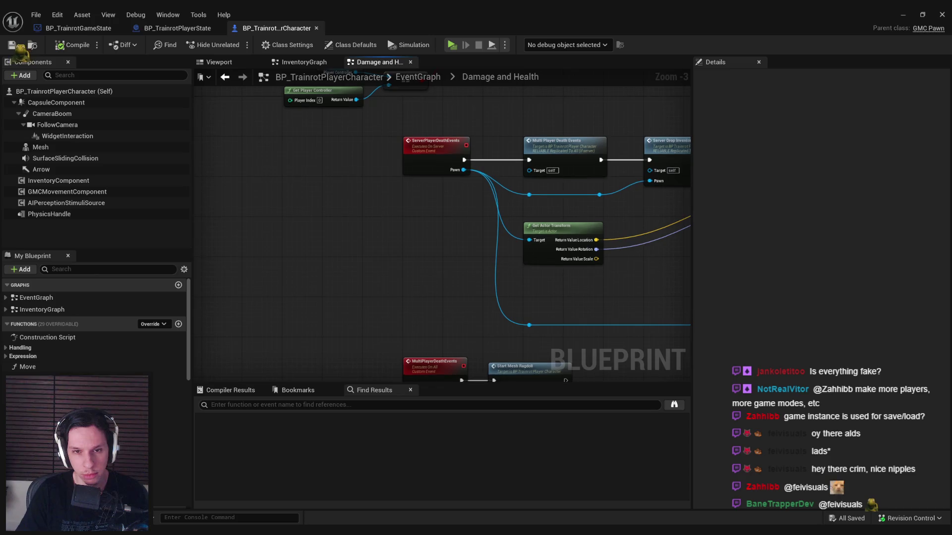
{"action": "mouse_move", "coordinate": [941, 258]}
{"action": "left_mouse_down"}
{"action": "mouse_move", "coordinate": [735, 258]}
{"action": "mouse_move", "coordinate": [434, 239]}
{"action": "left_mouse_up"}
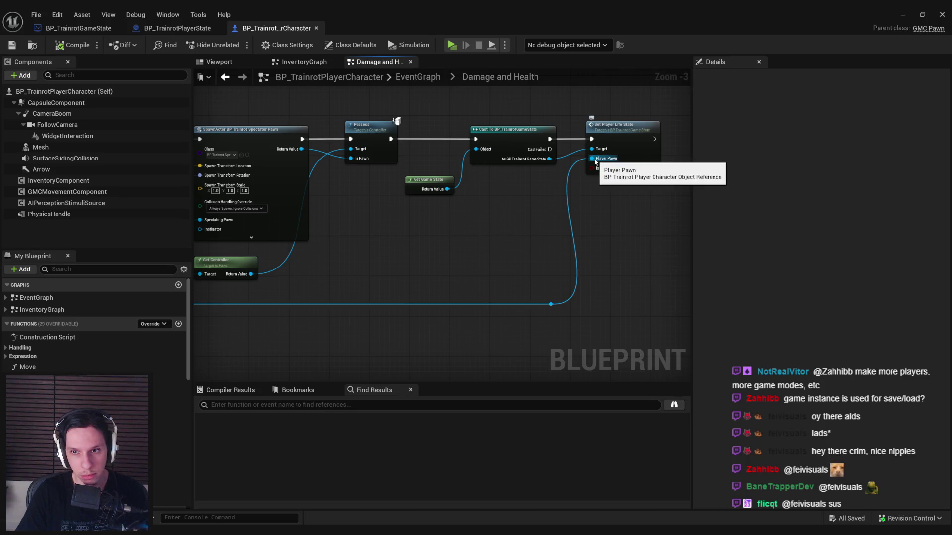
{"action": "right_click", "coordinate": [633, 157]}
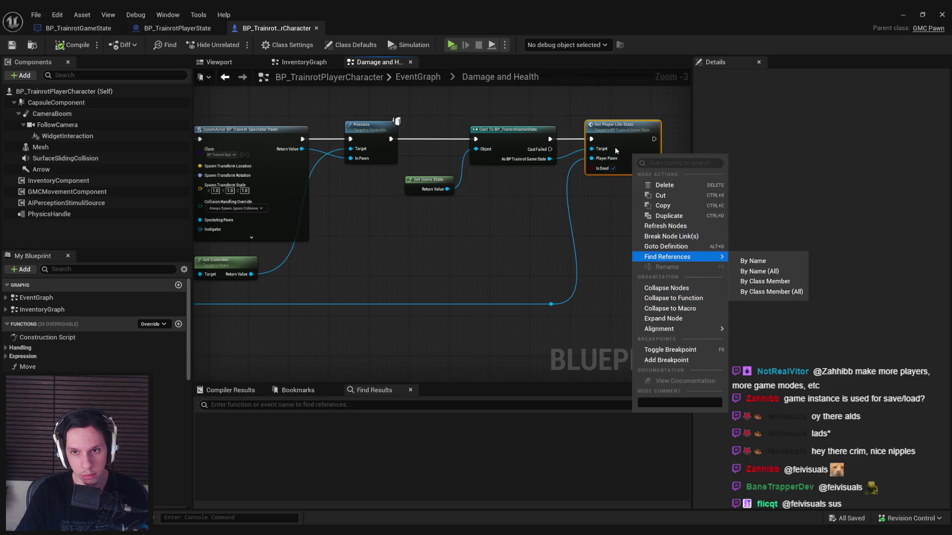
{"action": "left_click", "coordinate": [666, 246]}
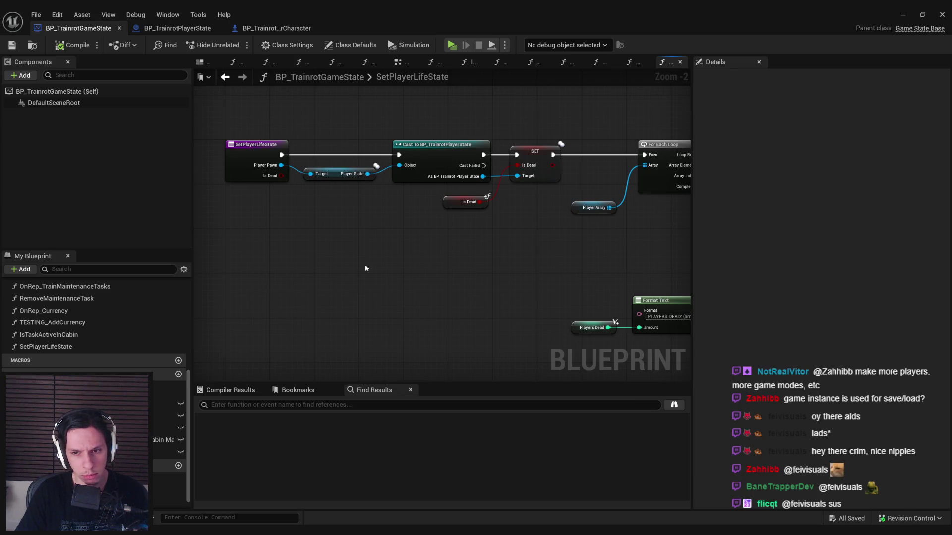
{"action": "key", "text": "alt+Left"}
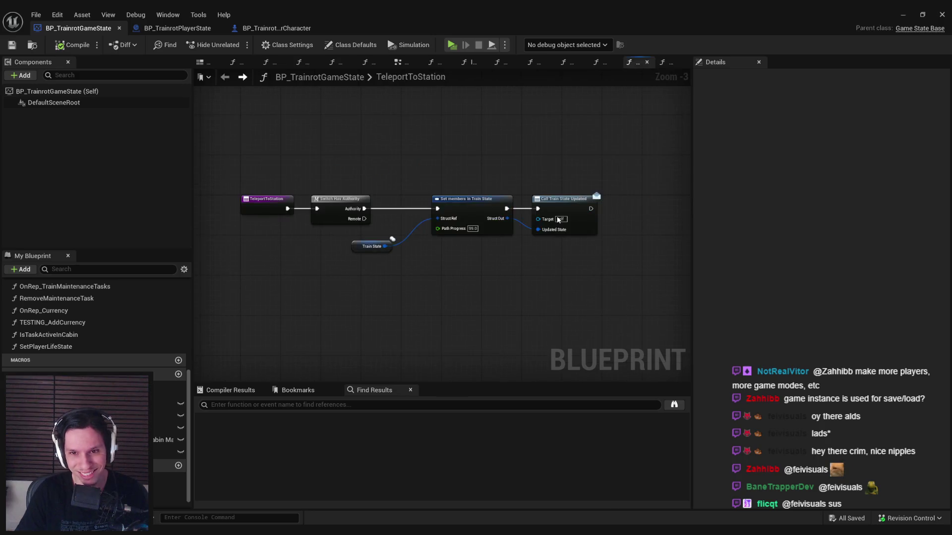
{"action": "key", "text": "alt+Left"}
{"action": "key", "text": "alt+Left"}
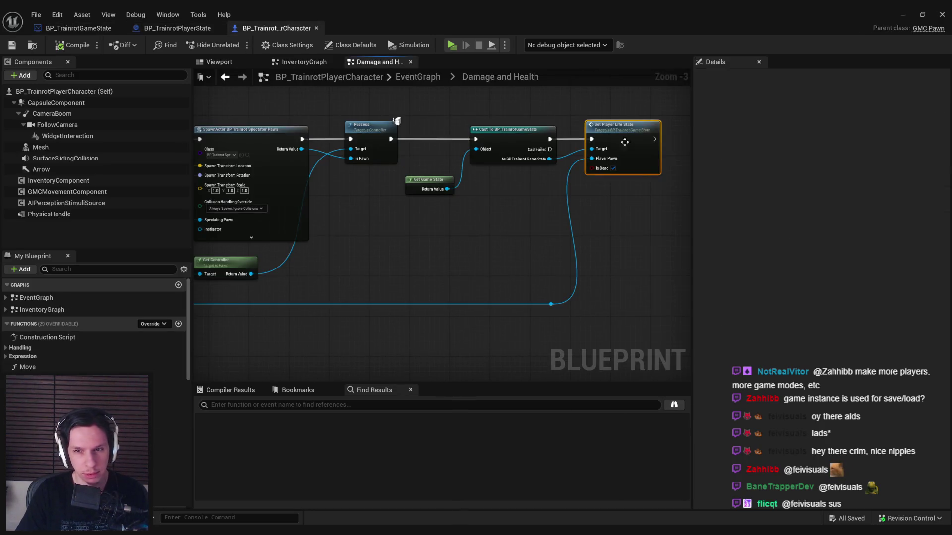
Add a breakpoint on the Set Player Life State call and return to the level editor
{"action": "right_click", "coordinate": [626, 145]}
{"action": "left_click", "coordinate": [654, 338]}
{"action": "left_click", "coordinate": [902, 14]}
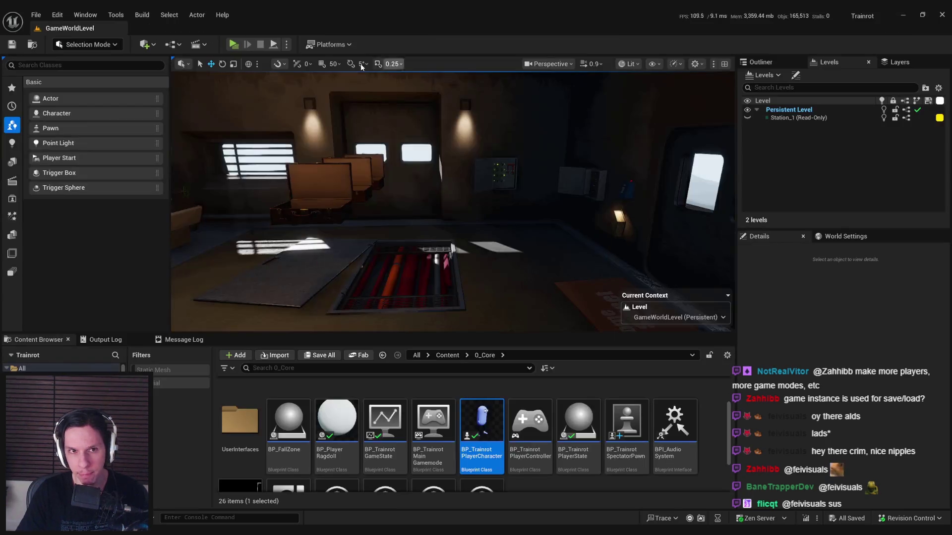
Launch a server-and-two-client test with Alt+P and damage Client 1 until the breakpoint hits
{"action": "key", "text": "alt+p"}
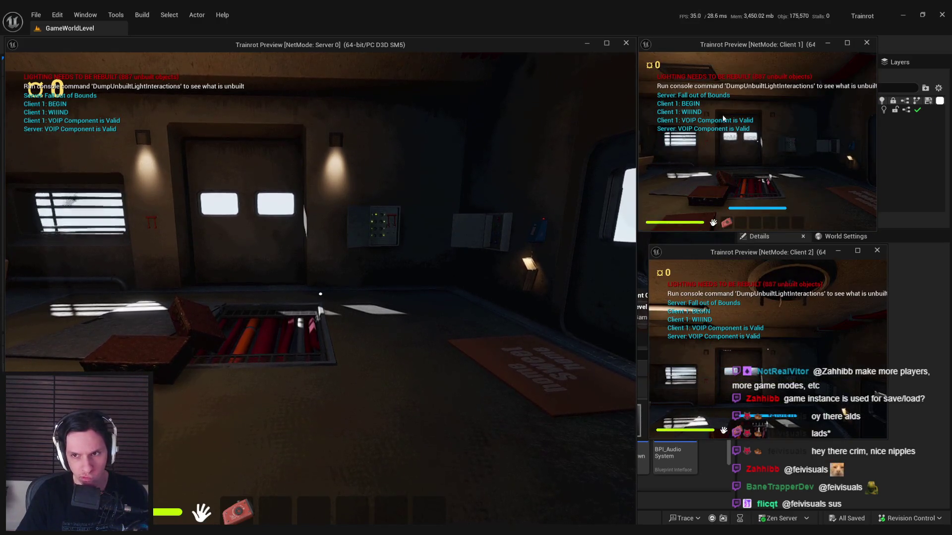
{"action": "left_click", "coordinate": [320, 294]}
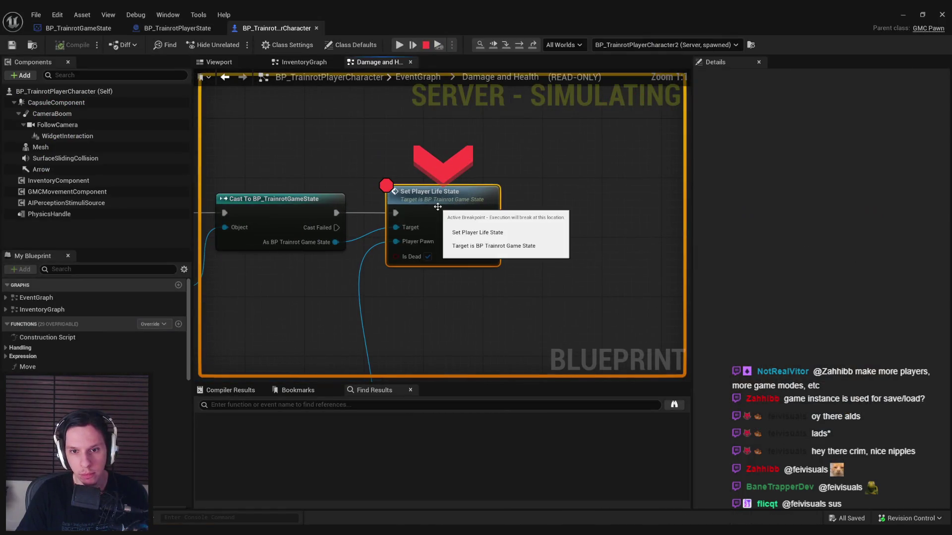
{"action": "mouse_move", "coordinate": [396, 227]}
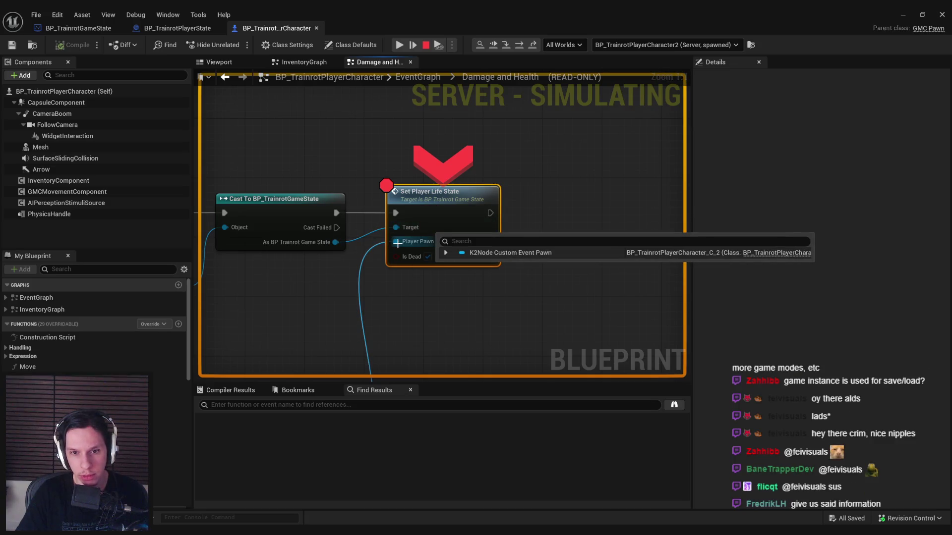
Step into SetPlayerLifeState and on to the player state cast, checking pin values
{"action": "left_click", "coordinate": [505, 45]}
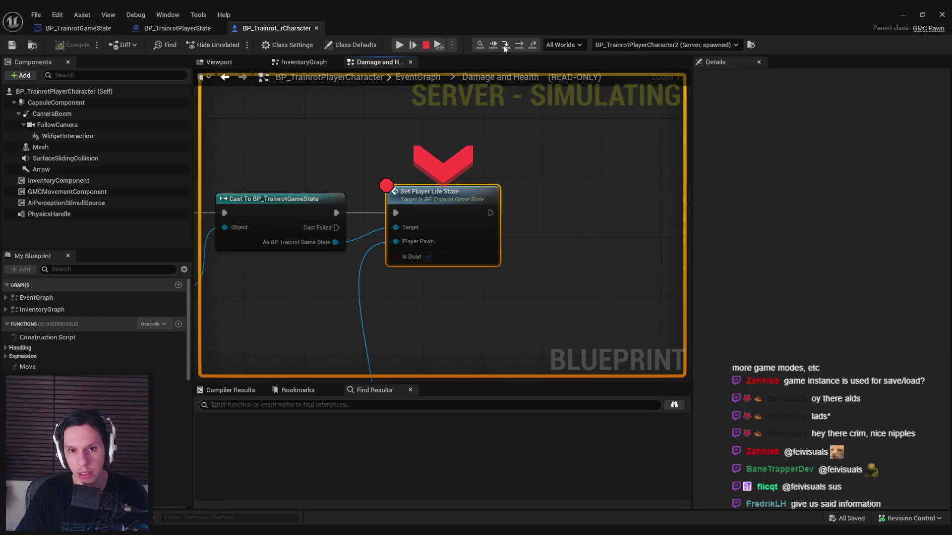
{"action": "mouse_move", "coordinate": [473, 231]}
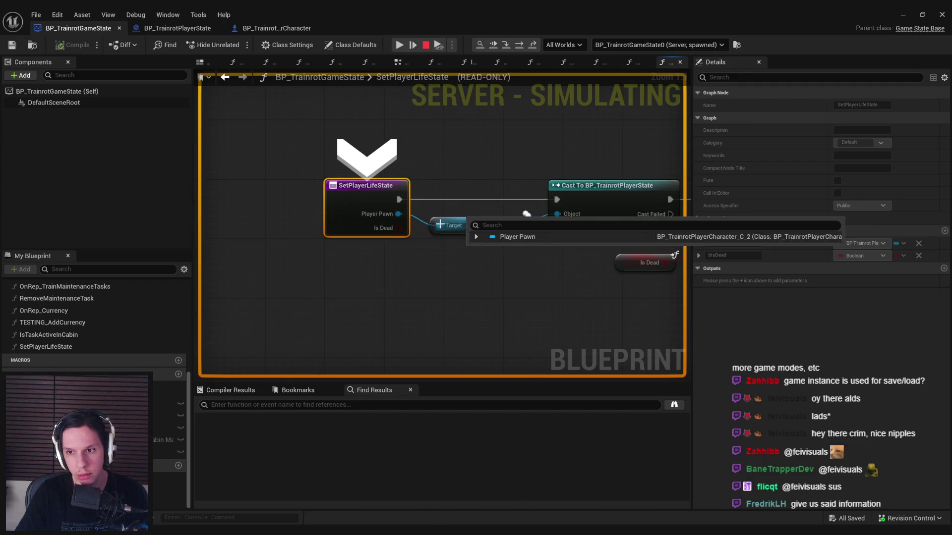
{"action": "left_click", "coordinate": [506, 45]}
{"action": "mouse_move", "coordinate": [342, 242]}
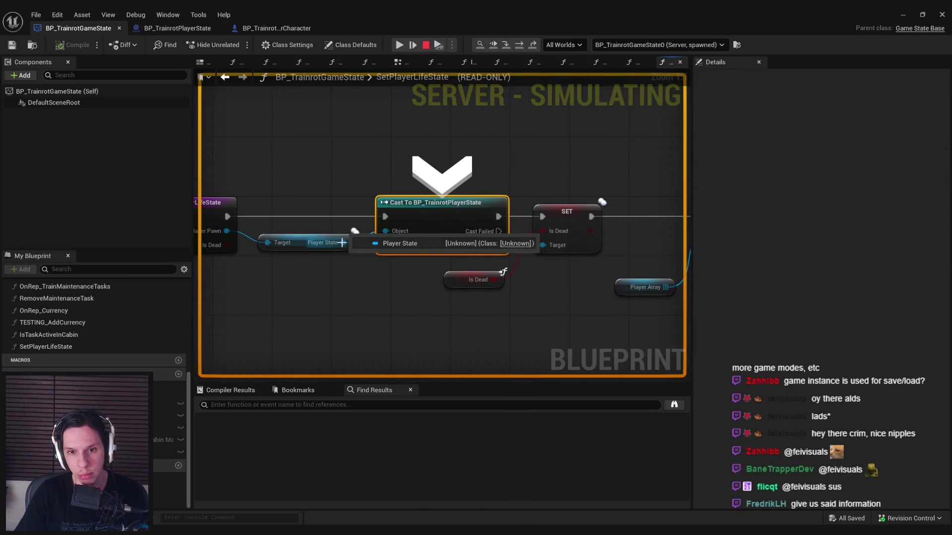
{"action": "mouse_move", "coordinate": [384, 233]}
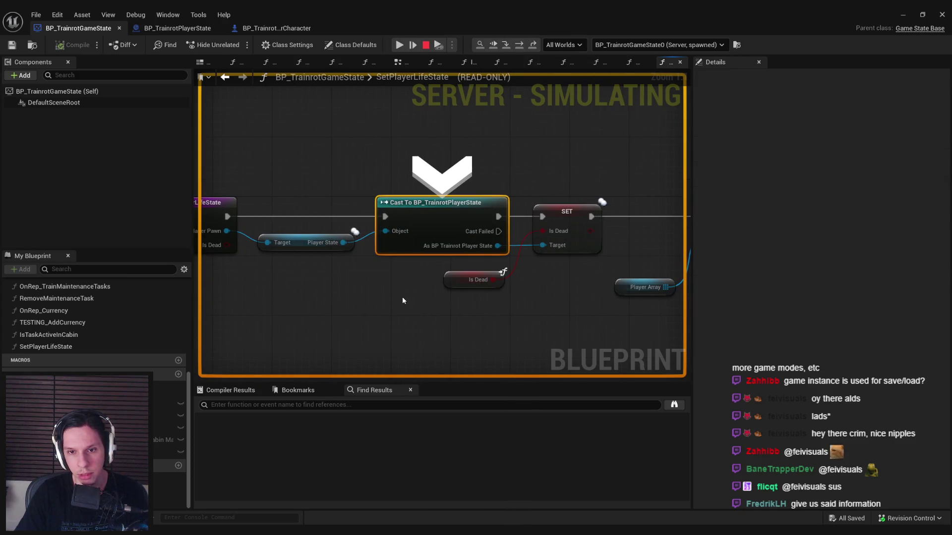
{"action": "mouse_move", "coordinate": [269, 242]}
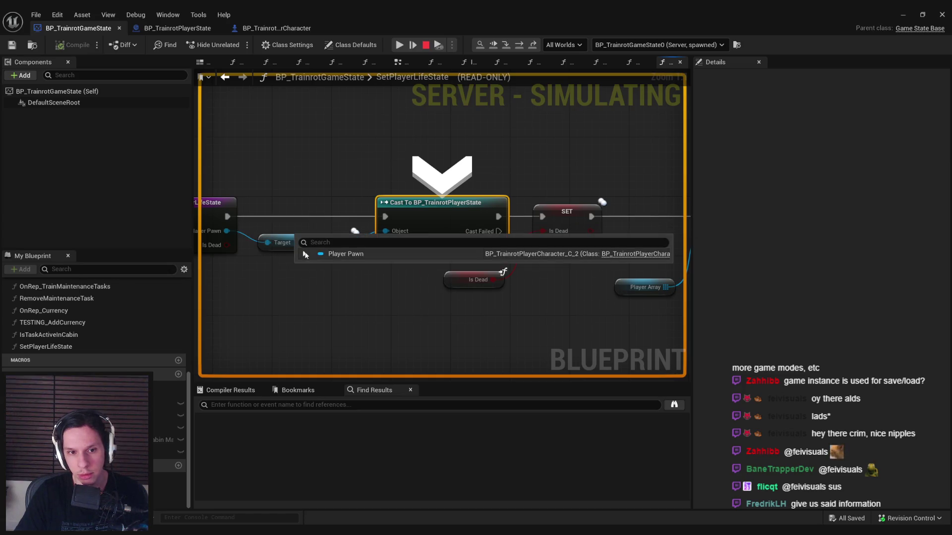
Expand the Player Pawn debug values, then resume execution and stop the simulation with Escape
{"action": "left_click", "coordinate": [305, 254]}
{"action": "scroll", "coordinate": [352, 282], "scroll_direction": "down", "scroll_amount": 10}
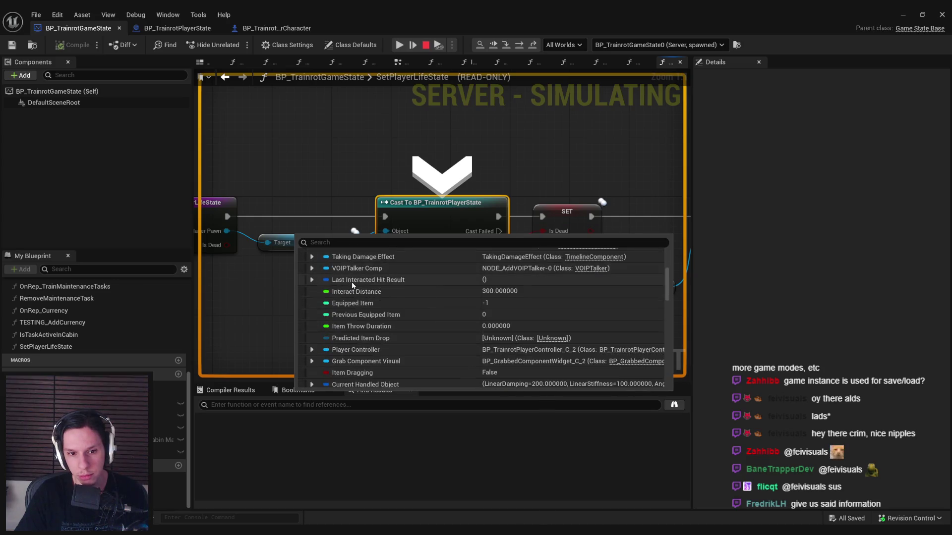
{"action": "scroll", "coordinate": [352, 283], "scroll_direction": "down", "scroll_amount": 10}
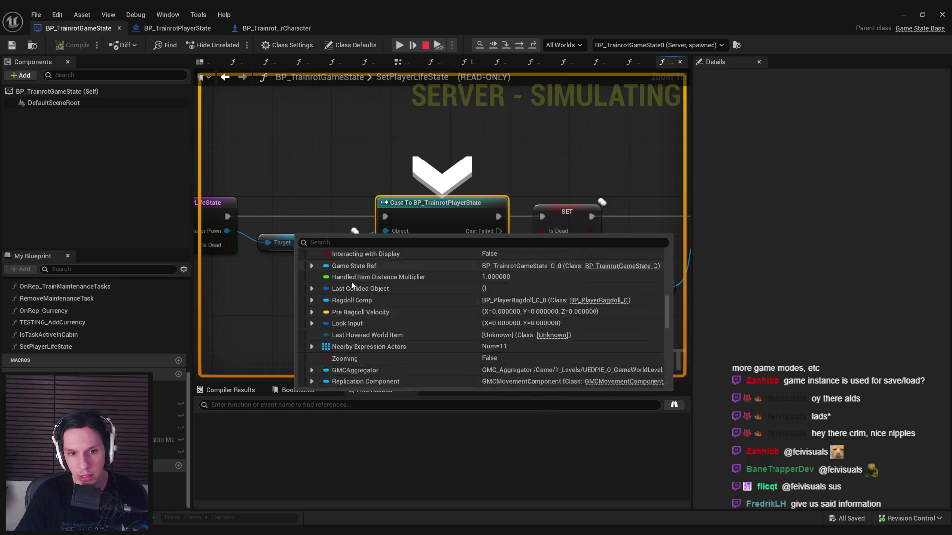
{"action": "scroll", "coordinate": [351, 282], "scroll_direction": "down", "scroll_amount": 8}
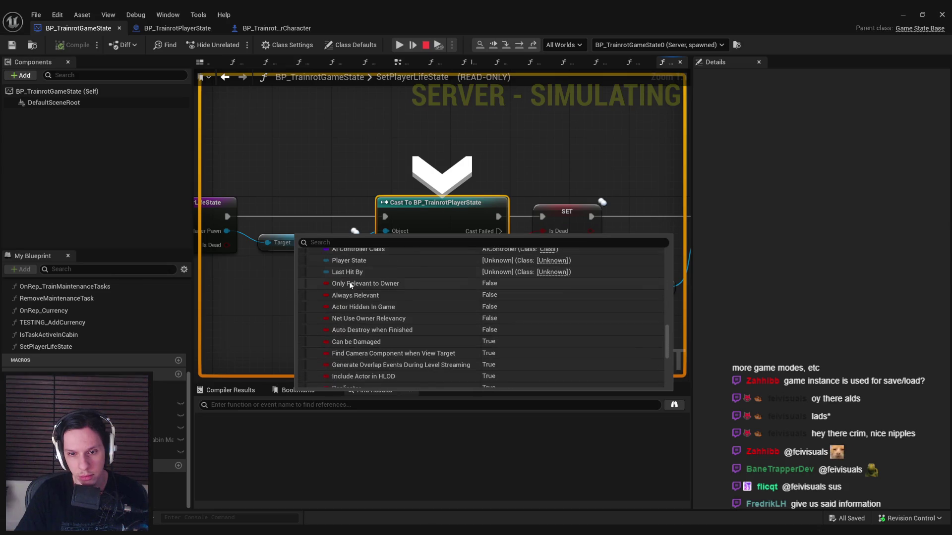
{"action": "scroll", "coordinate": [350, 285], "scroll_direction": "up", "scroll_amount": 1}
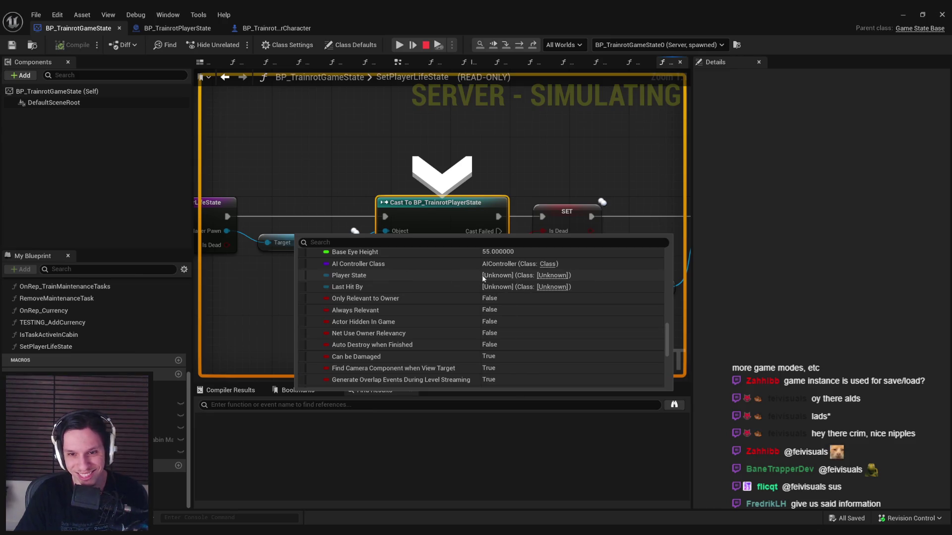
{"action": "left_click", "coordinate": [506, 47]}
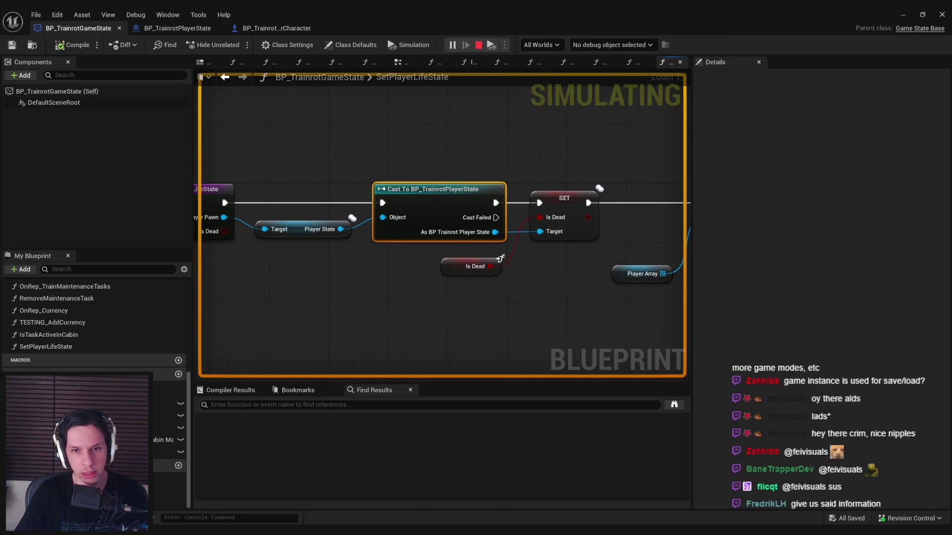
{"action": "key", "text": "Escape"}
{"action": "scroll", "coordinate": [429, 255], "scroll_direction": "down", "scroll_amount": 2}
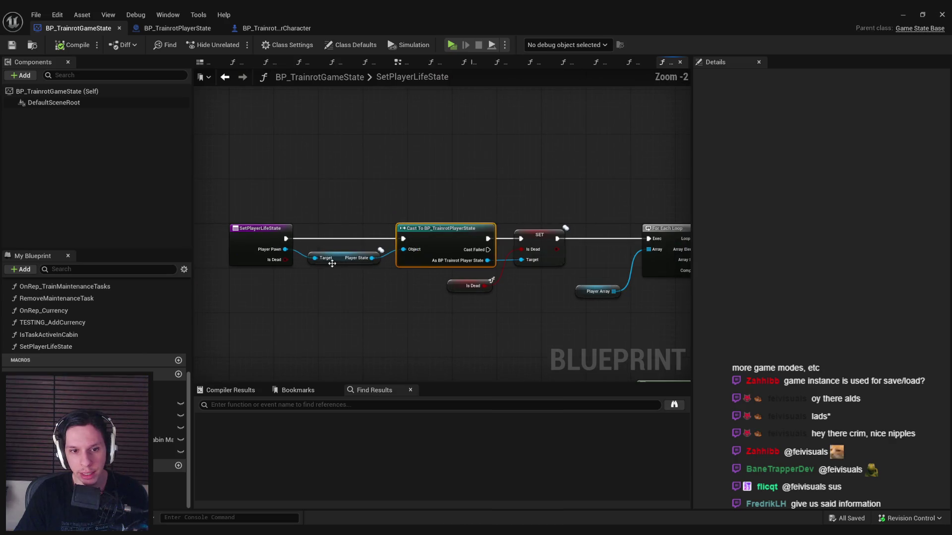
{"action": "left_click", "coordinate": [57, 14]}
{"action": "left_click", "coordinate": [87, 131]}
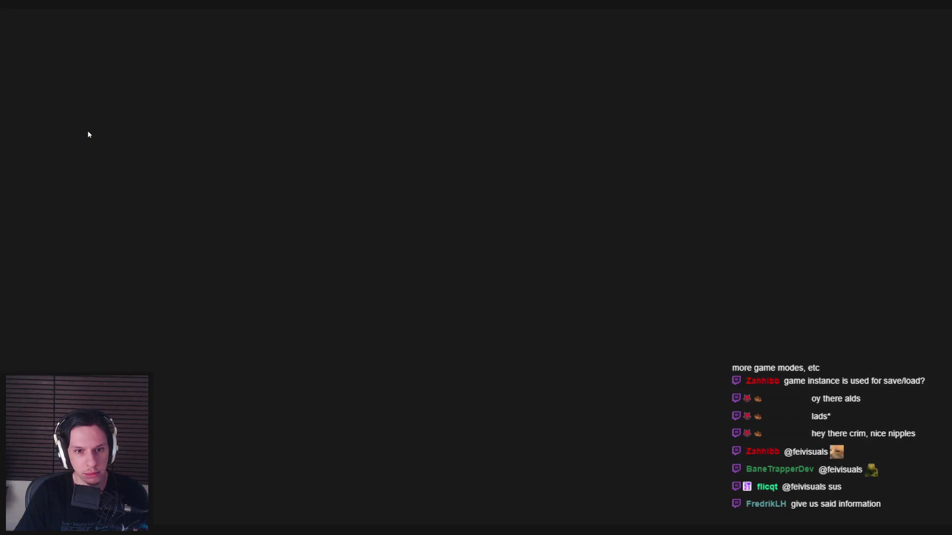
{"action": "left_click", "coordinate": [246, 38]}
{"action": "type", "text": "pla"}
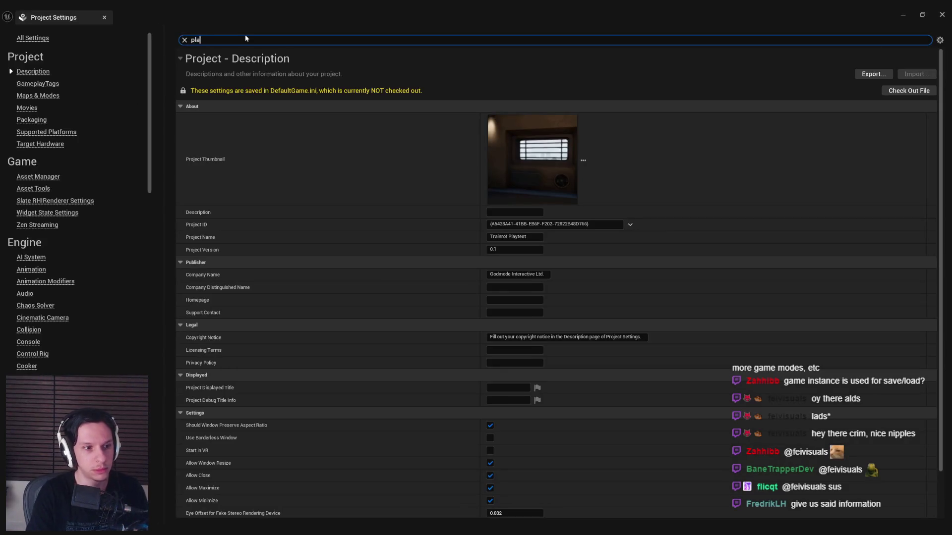
{"action": "type", "text": "yer state"}
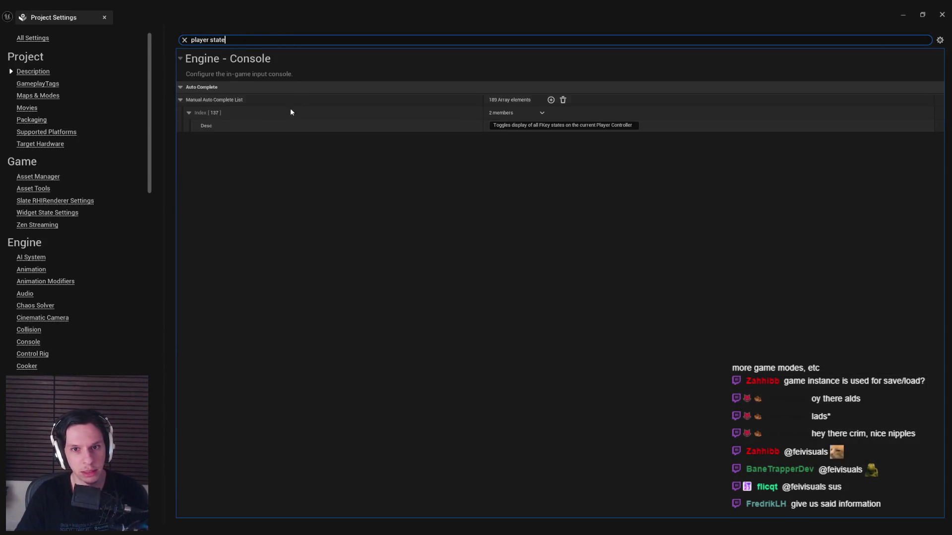
{"action": "triple_click", "coordinate": [212, 40]}
{"action": "key", "text": "BackSpace"}
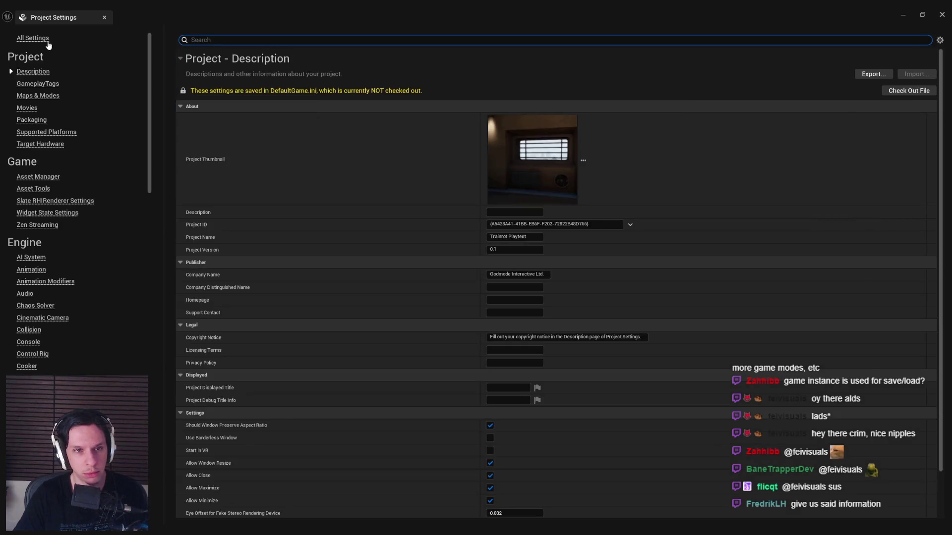
{"action": "left_click", "coordinate": [239, 41]}
{"action": "type", "text": "er"}
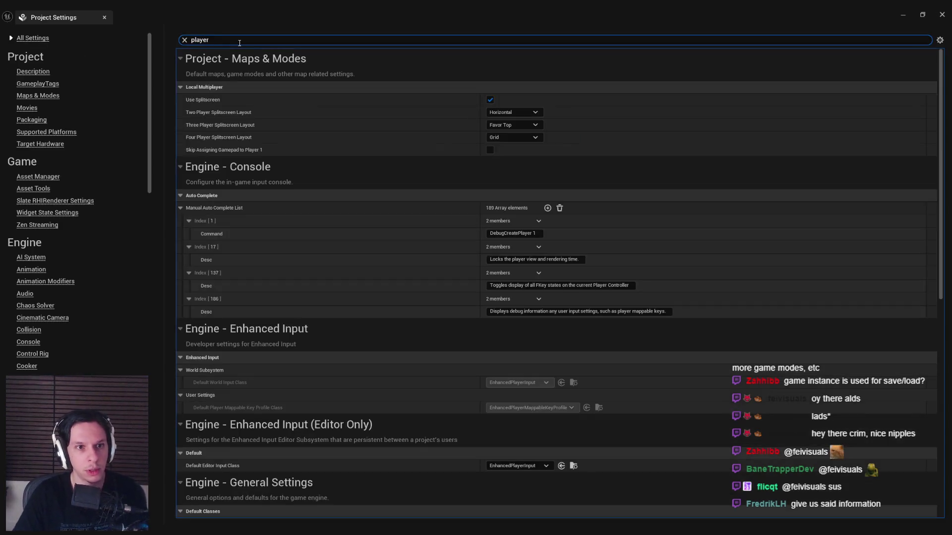
{"action": "scroll", "coordinate": [350, 154], "scroll_direction": "down", "scroll_amount": 1}
{"action": "scroll", "coordinate": [345, 176], "scroll_direction": "down", "scroll_amount": 5}
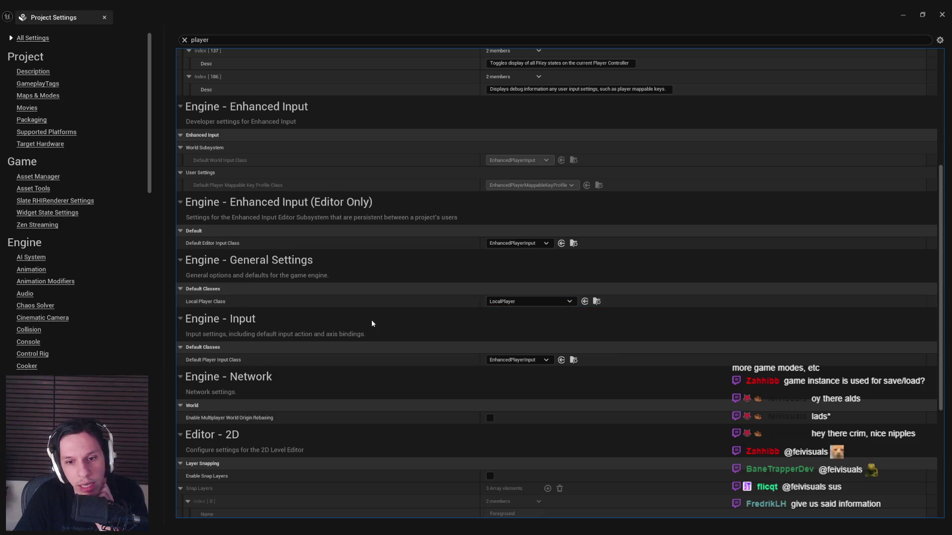
{"action": "scroll", "coordinate": [370, 319], "scroll_direction": "down", "scroll_amount": 3}
{"action": "left_click", "coordinate": [903, 14]}
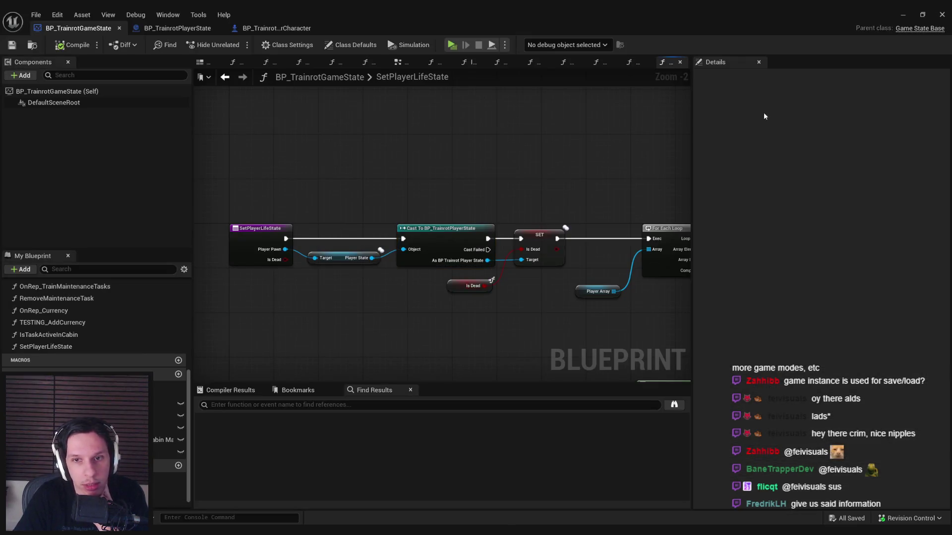
Open BP_TrainrotMainGamemode and confirm its Player State Class remains BP_TrainrotPlayerState
{"action": "left_click", "coordinate": [903, 15]}
{"action": "scroll", "coordinate": [495, 421], "scroll_direction": "down", "scroll_amount": 3}
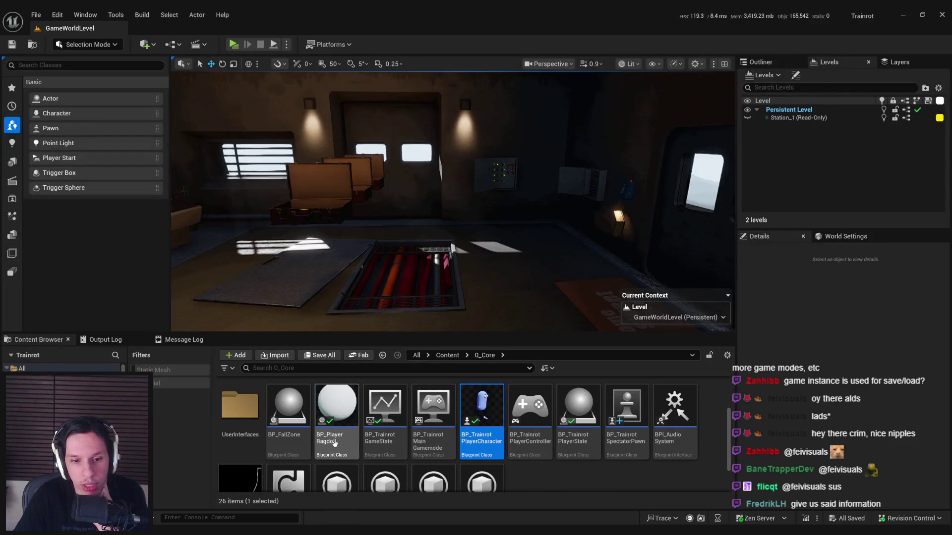
{"action": "left_click", "coordinate": [435, 419]}
{"action": "double_click", "coordinate": [435, 419]}
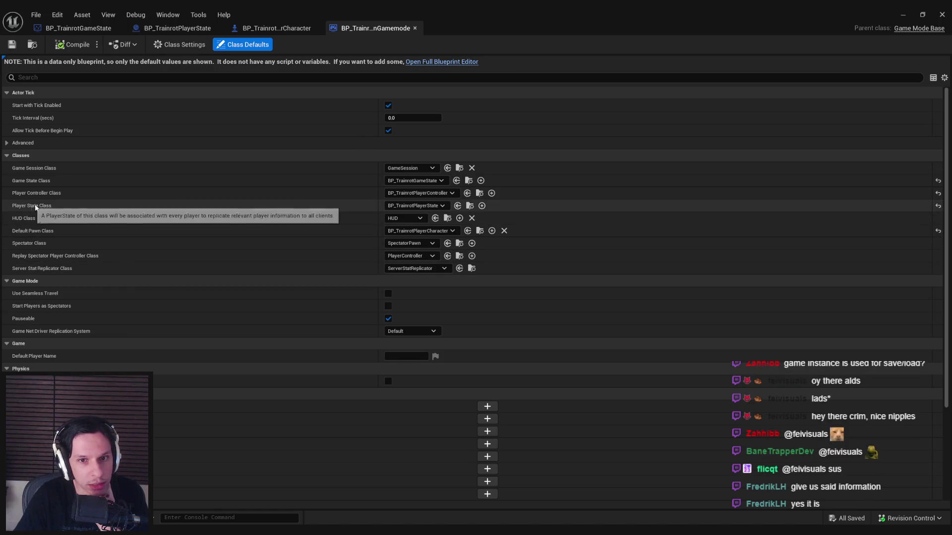
{"action": "left_click", "coordinate": [403, 206]}
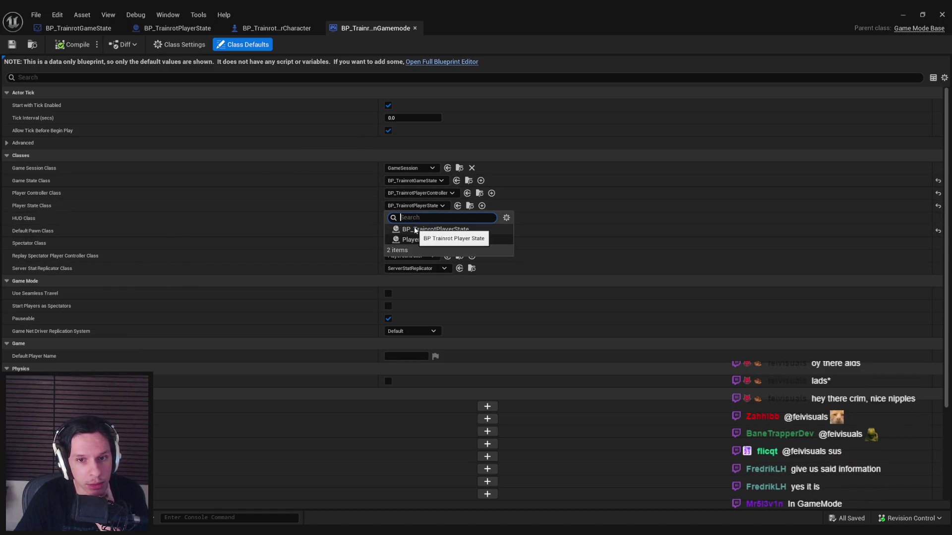
{"action": "left_click", "coordinate": [236, 210]}
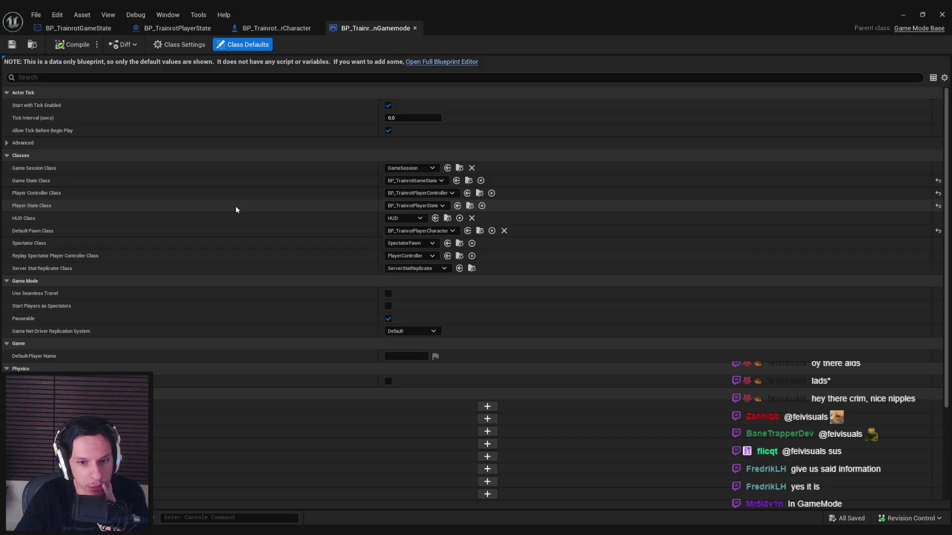
Close the game mode and cut the Get Game State, cast and life-state nodes from the death flow
{"action": "middle_click", "coordinate": [352, 29]}
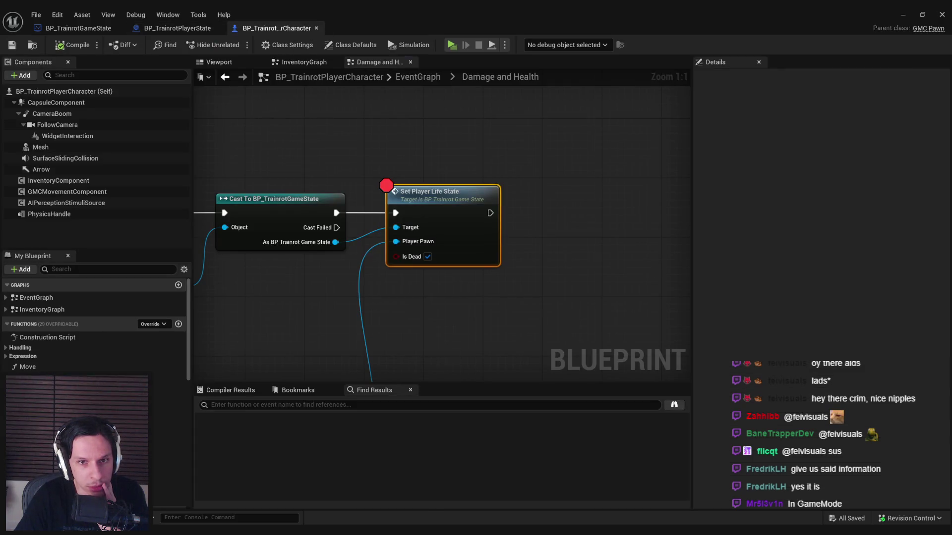
{"action": "scroll", "coordinate": [394, 150], "scroll_direction": "down", "scroll_amount": 3}
{"action": "mouse_move", "coordinate": [360, 241]}
{"action": "left_mouse_down"}
{"action": "mouse_move", "coordinate": [533, 242]}
{"action": "mouse_move", "coordinate": [496, 237]}
{"action": "mouse_move", "coordinate": [506, 261]}
{"action": "mouse_move", "coordinate": [431, 242]}
{"action": "mouse_move", "coordinate": [538, 240]}
{"action": "mouse_move", "coordinate": [590, 224]}
{"action": "mouse_move", "coordinate": [570, 257]}
{"action": "mouse_move", "coordinate": [542, 251]}
{"action": "left_mouse_up"}
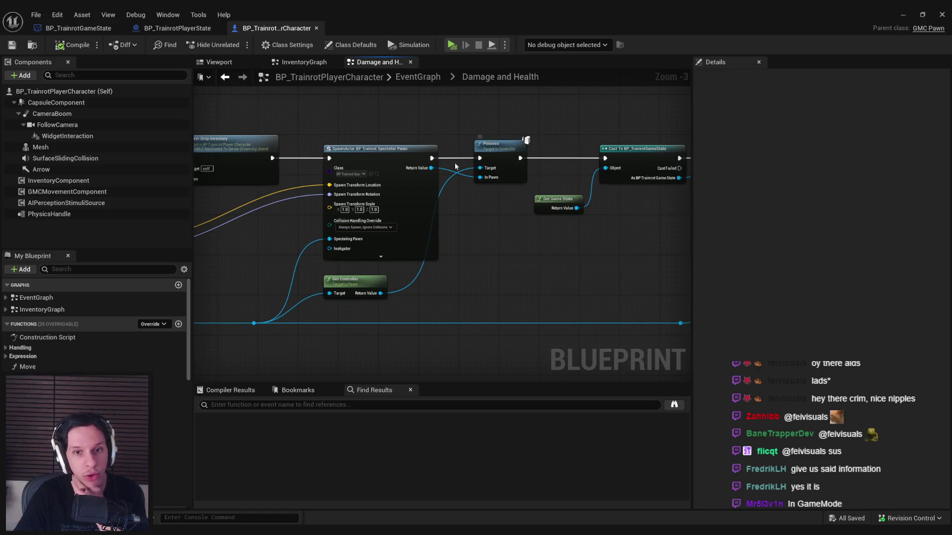
{"action": "left_click_drag", "start_coordinate": [635, 155], "coordinate": [448, 144]}
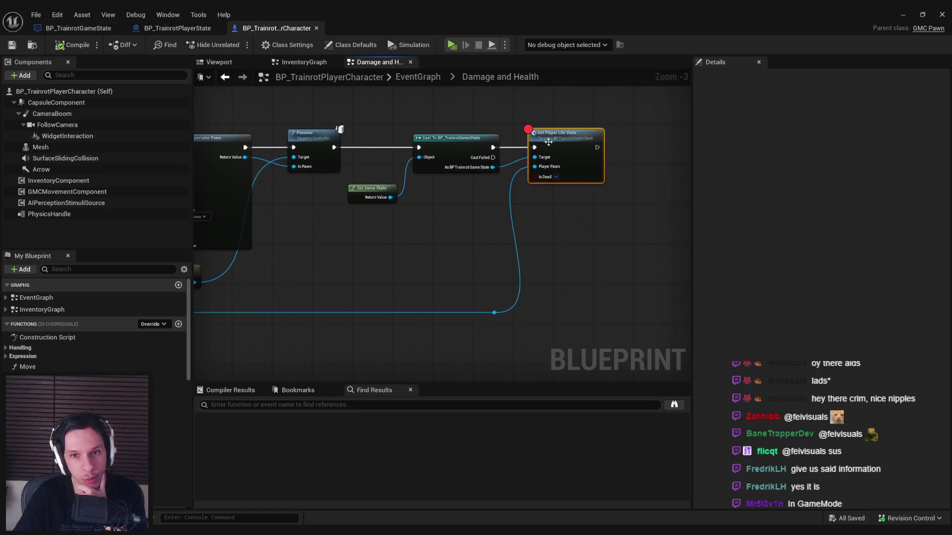
{"action": "left_click_drag", "start_coordinate": [569, 322], "coordinate": [378, 140]}
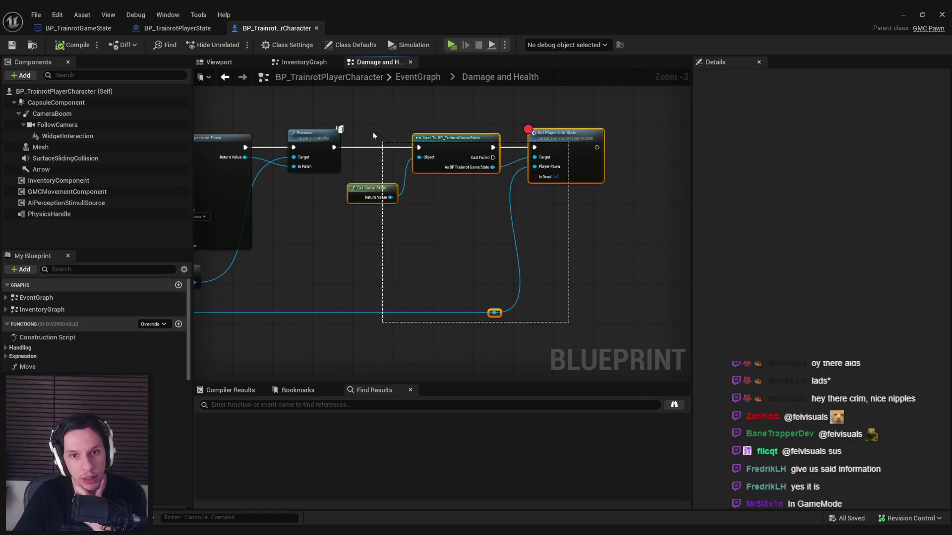
{"action": "mouse_move", "coordinate": [340, 227]}
{"action": "left_mouse_down"}
{"action": "mouse_move", "coordinate": [522, 234]}
{"action": "mouse_move", "coordinate": [535, 256]}
{"action": "mouse_move", "coordinate": [609, 261]}
{"action": "mouse_move", "coordinate": [559, 222]}
{"action": "left_mouse_up"}
{"action": "scroll", "coordinate": [524, 239], "scroll_direction": "down", "scroll_amount": 1}
{"action": "key", "text": "Delete"}
Shift the spectator spawn nodes right and reconnect the pawn to Get Actor Transform via a reroute
{"action": "mouse_move", "coordinate": [602, 275]}
{"action": "left_mouse_down"}
{"action": "mouse_move", "coordinate": [454, 156]}
{"action": "mouse_move", "coordinate": [379, 156]}
{"action": "mouse_move", "coordinate": [577, 171]}
{"action": "left_mouse_up"}
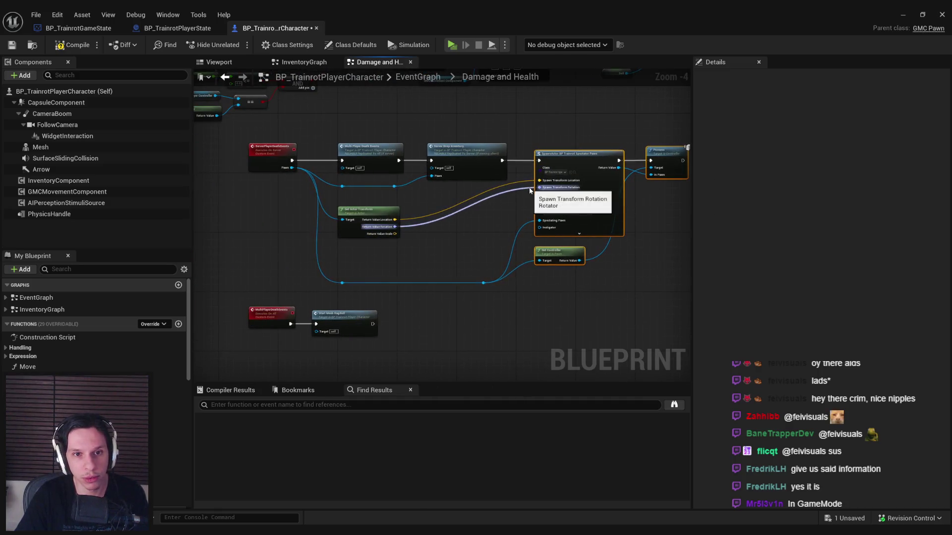
{"action": "left_click_drag", "start_coordinate": [659, 279], "coordinate": [600, 289]}
{"action": "mouse_move", "coordinate": [648, 318]}
{"action": "left_mouse_down"}
{"action": "mouse_move", "coordinate": [429, 179]}
{"action": "mouse_move", "coordinate": [464, 154]}
{"action": "left_mouse_up"}
{"action": "left_click_drag", "start_coordinate": [409, 275], "coordinate": [409, 276]}
{"action": "left_click_drag", "start_coordinate": [455, 184], "coordinate": [606, 186]}
{"action": "scroll", "coordinate": [327, 246], "scroll_direction": "up", "scroll_amount": 1}
{"action": "left_click_drag", "start_coordinate": [209, 262], "coordinate": [551, 243]}
{"action": "scroll", "coordinate": [438, 247], "scroll_direction": "up", "scroll_amount": 1}
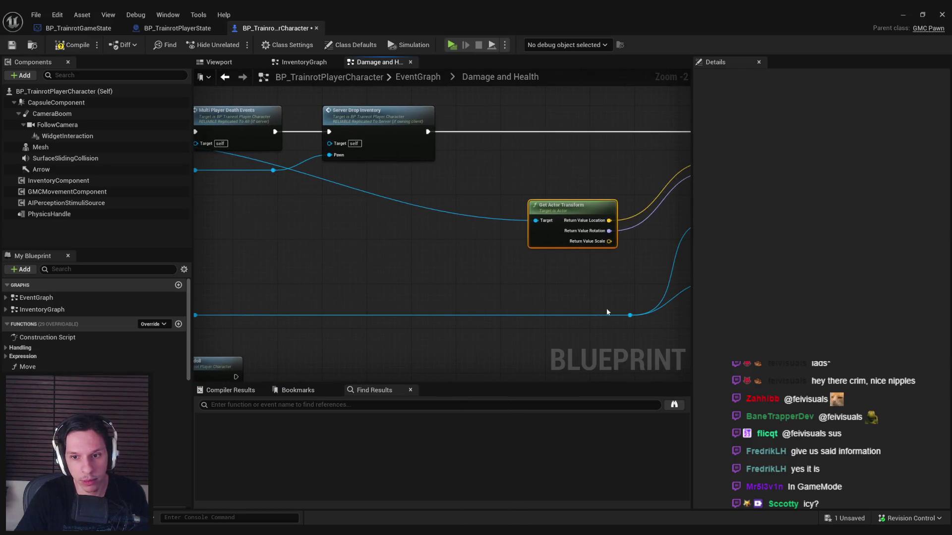
{"action": "double_click", "coordinate": [397, 297]}
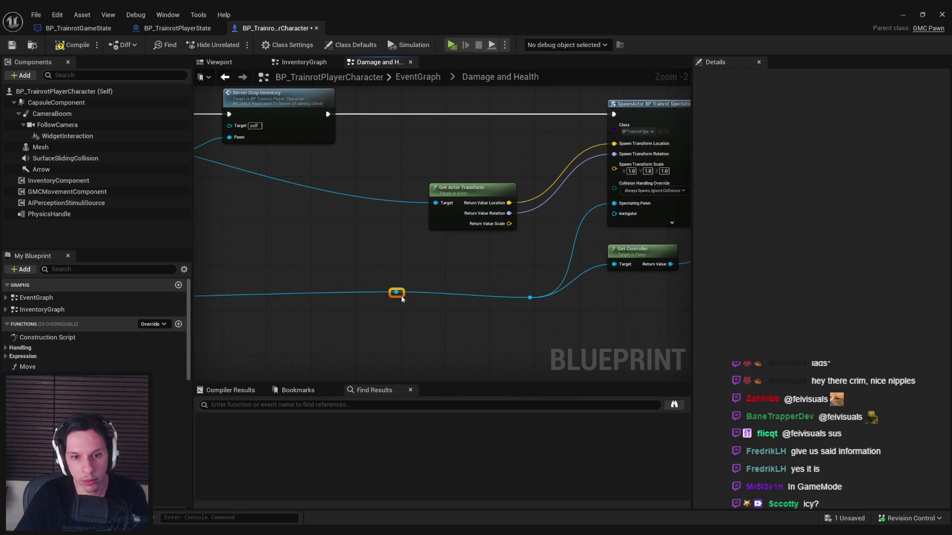
{"action": "left_click_drag", "start_coordinate": [397, 298], "coordinate": [436, 204]}
{"action": "scroll", "coordinate": [344, 241], "scroll_direction": "down", "scroll_amount": 3}
Paste the life-state nodes back before the spectator spawn and wire execution and pawn into them
{"action": "mouse_move", "coordinate": [349, 135]}
{"action": "left_mouse_down"}
{"action": "mouse_move", "coordinate": [662, 349]}
{"action": "mouse_move", "coordinate": [519, 295]}
{"action": "mouse_move", "coordinate": [608, 294]}
{"action": "left_mouse_up"}
{"action": "key", "text": "ctrl+v"}
{"action": "scroll", "coordinate": [391, 248], "scroll_direction": "up", "scroll_amount": 2}
{"action": "mouse_move", "coordinate": [325, 198]}
{"action": "left_mouse_down"}
{"action": "mouse_move", "coordinate": [379, 190]}
{"action": "mouse_move", "coordinate": [266, 195]}
{"action": "mouse_move", "coordinate": [285, 194]}
{"action": "left_mouse_up"}
{"action": "left_click_drag", "start_coordinate": [387, 307], "coordinate": [387, 244]}
{"action": "left_click", "coordinate": [388, 244]}
{"action": "mouse_move", "coordinate": [436, 300]}
{"action": "left_mouse_down"}
{"action": "mouse_move", "coordinate": [436, 291]}
{"action": "mouse_move", "coordinate": [436, 302]}
{"action": "left_mouse_up"}
{"action": "scroll", "coordinate": [444, 304], "scroll_direction": "down", "scroll_amount": 1}
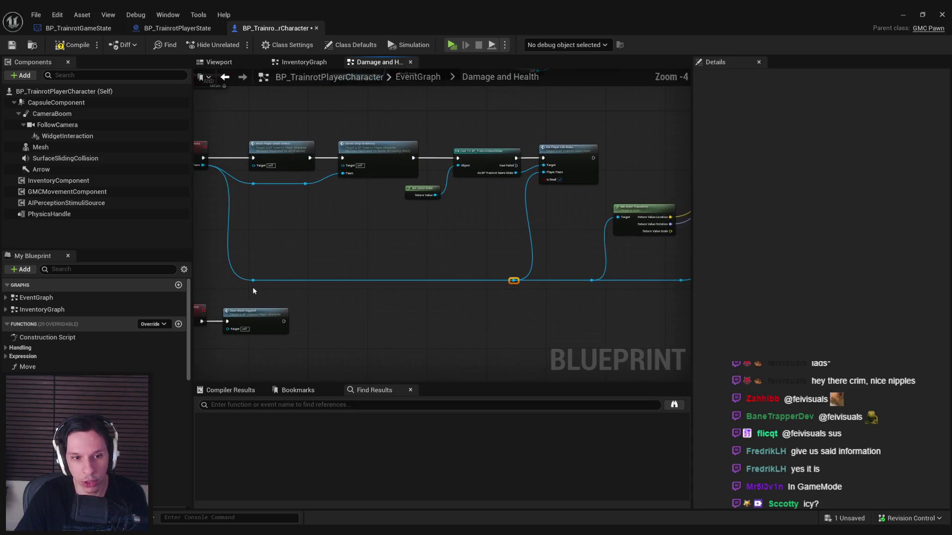
{"action": "left_click_drag", "start_coordinate": [254, 281], "coordinate": [591, 281]}
{"action": "left_click_drag", "start_coordinate": [515, 282], "coordinate": [516, 274]}
Link Set Player Life State into SpawnActor, compile, shift the nodes right, and save
{"action": "scroll", "coordinate": [546, 188], "scroll_direction": "up", "scroll_amount": 2}
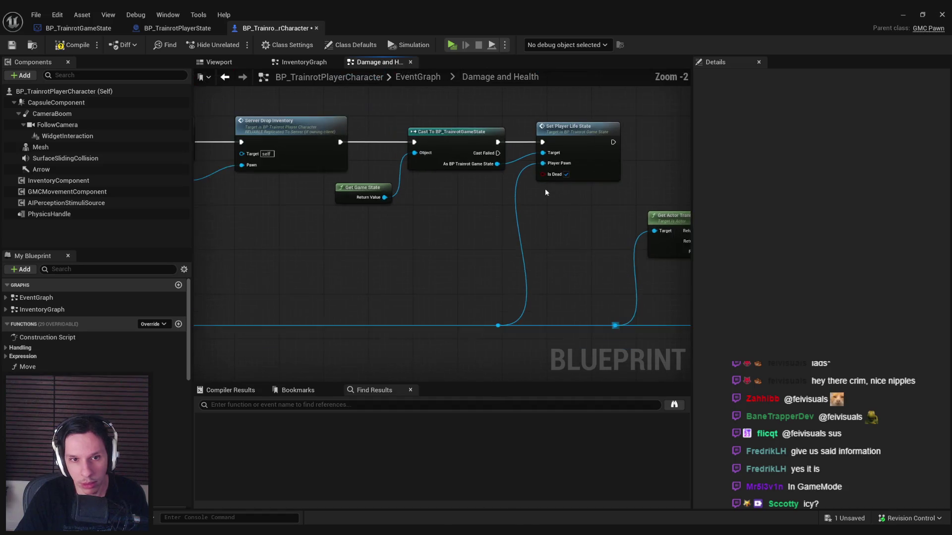
{"action": "left_click_drag", "start_coordinate": [447, 183], "coordinate": [646, 181]}
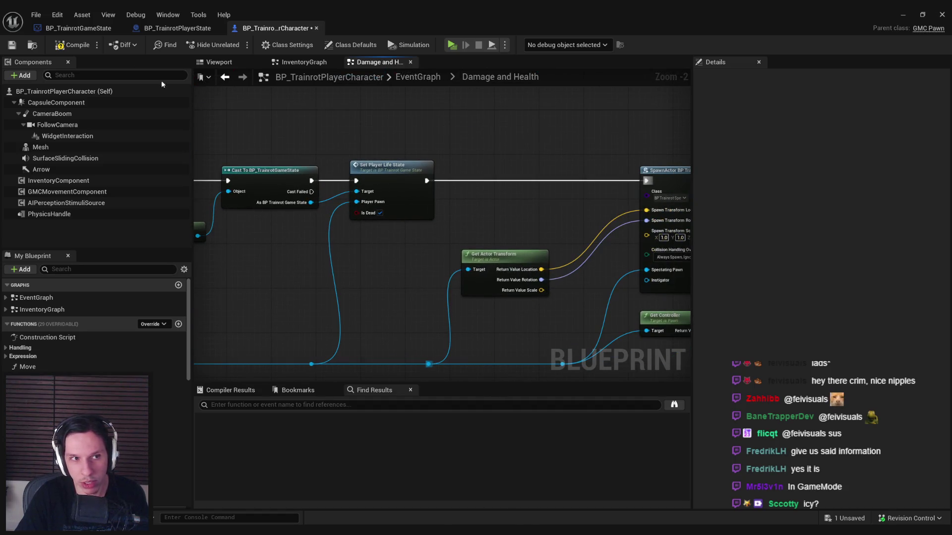
{"action": "left_click", "coordinate": [72, 46]}
{"action": "scroll", "coordinate": [323, 209], "scroll_direction": "down", "scroll_amount": 2}
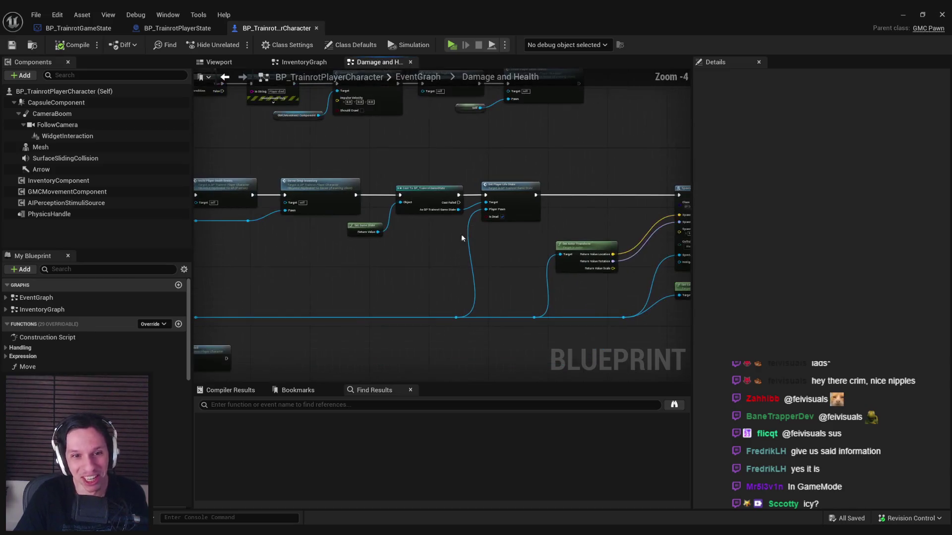
{"action": "scroll", "coordinate": [444, 227], "scroll_direction": "up", "scroll_amount": 1}
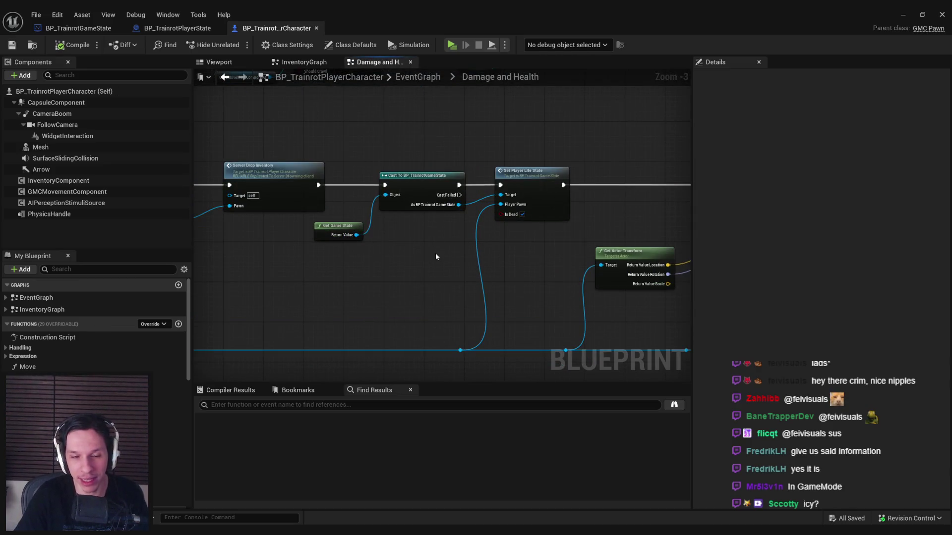
{"action": "scroll", "coordinate": [519, 244], "scroll_direction": "down", "scroll_amount": 2}
{"action": "scroll", "coordinate": [516, 207], "scroll_direction": "up", "scroll_amount": 2}
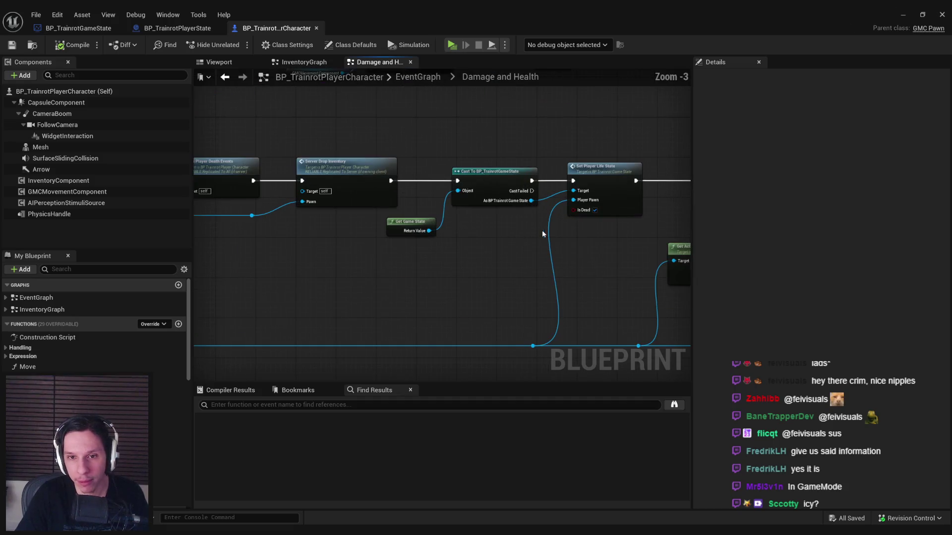
{"action": "left_click_drag", "start_coordinate": [494, 172], "coordinate": [529, 172]}
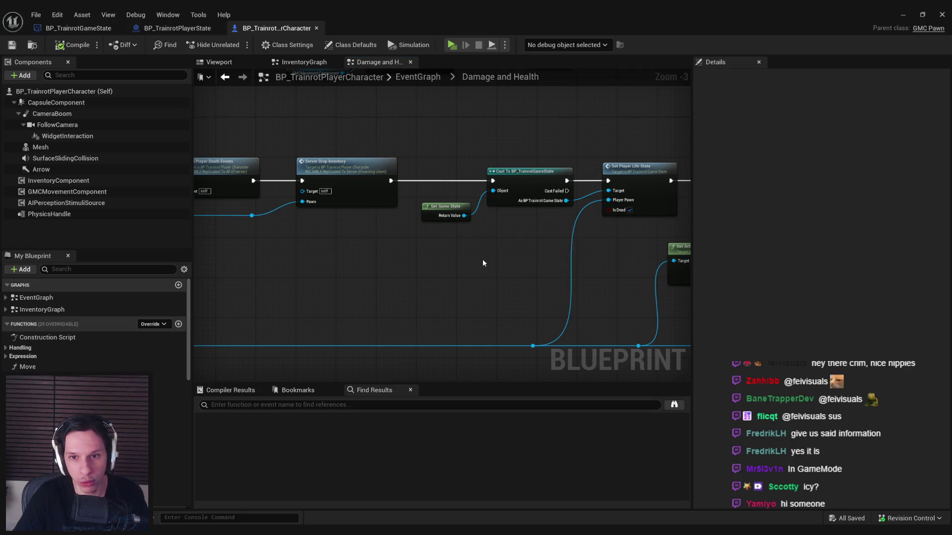
{"action": "key", "text": "ctrl+s"}
{"action": "left_click", "coordinate": [895, 17]}
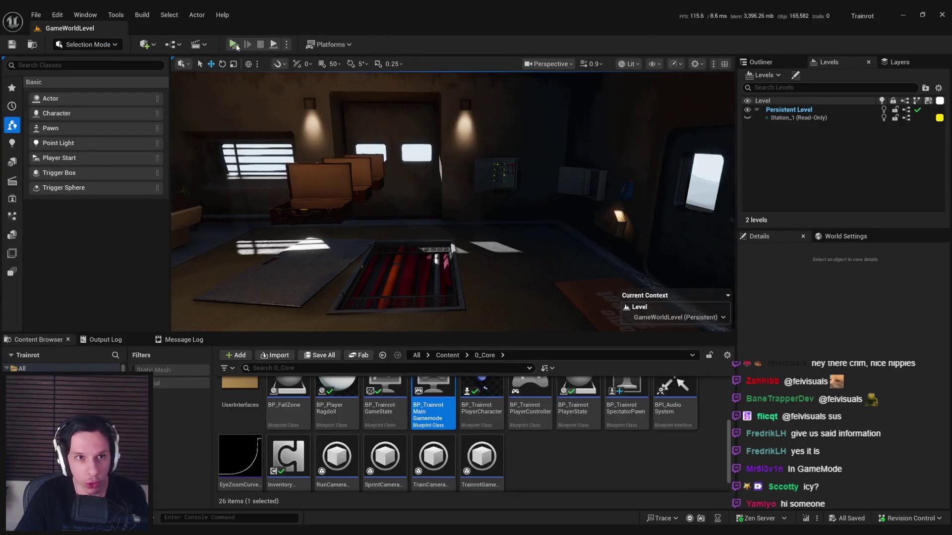
{"action": "key", "text": "alt+p"}
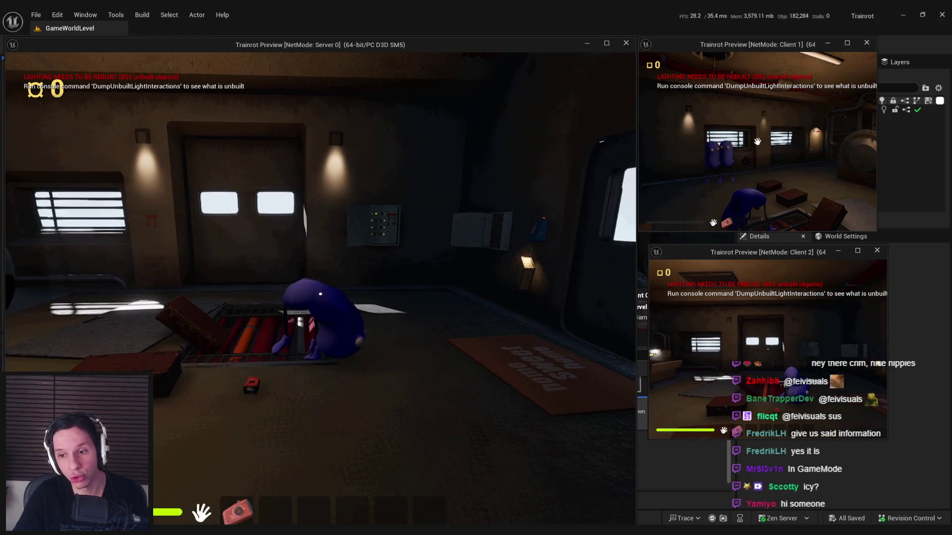
{"action": "key", "text": "w"}
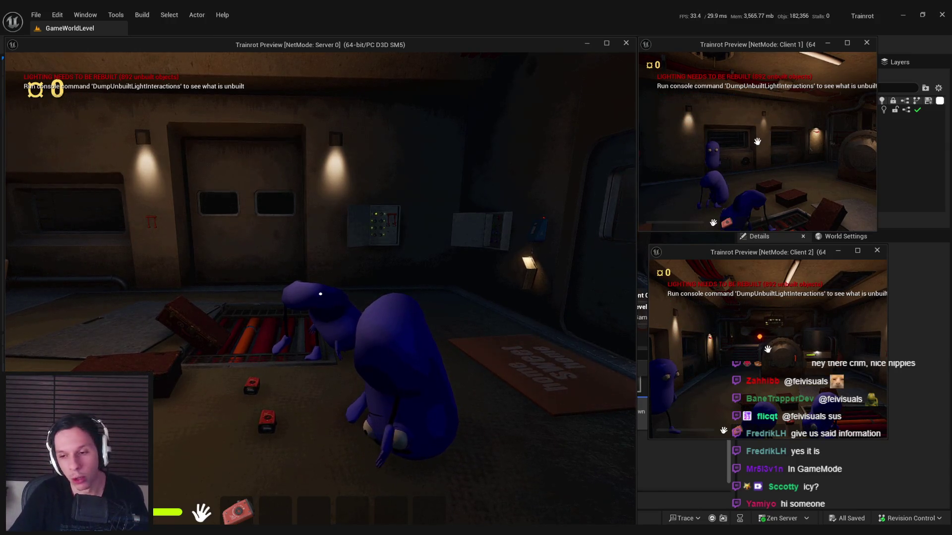
{"action": "key", "text": "space"}
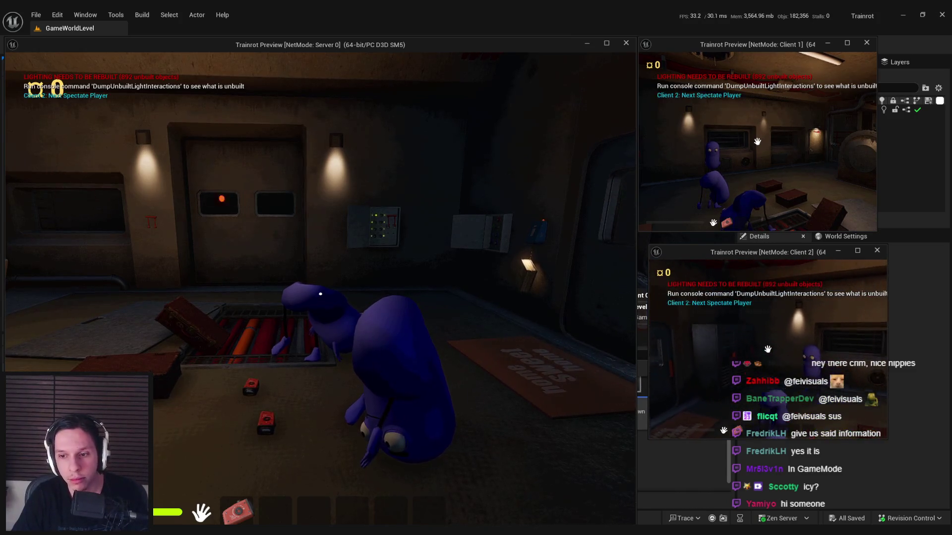
{"action": "left_click", "coordinate": [501, 359]}
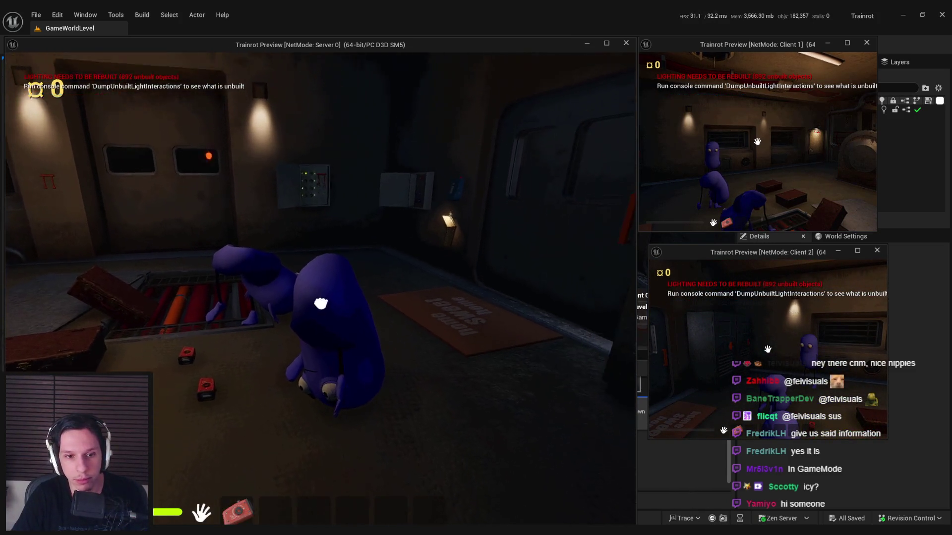
{"action": "mouse_move", "coordinate": [288, 529]}
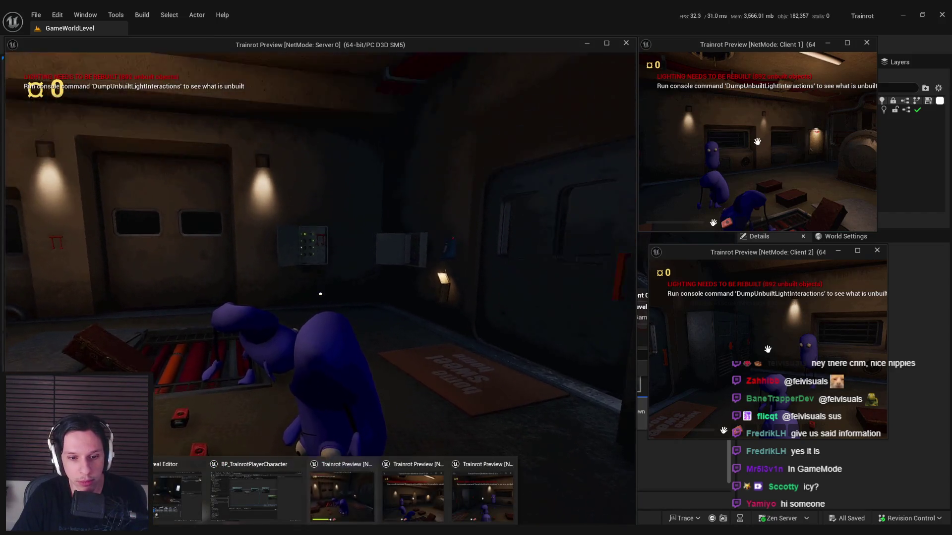
{"action": "key", "text": "w"}
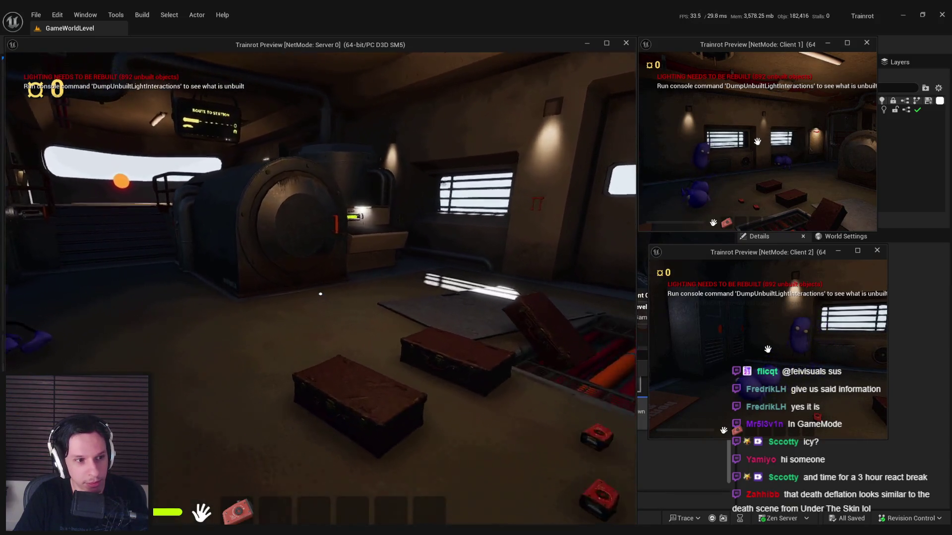
{"action": "mouse_move", "coordinate": [192, 458]}
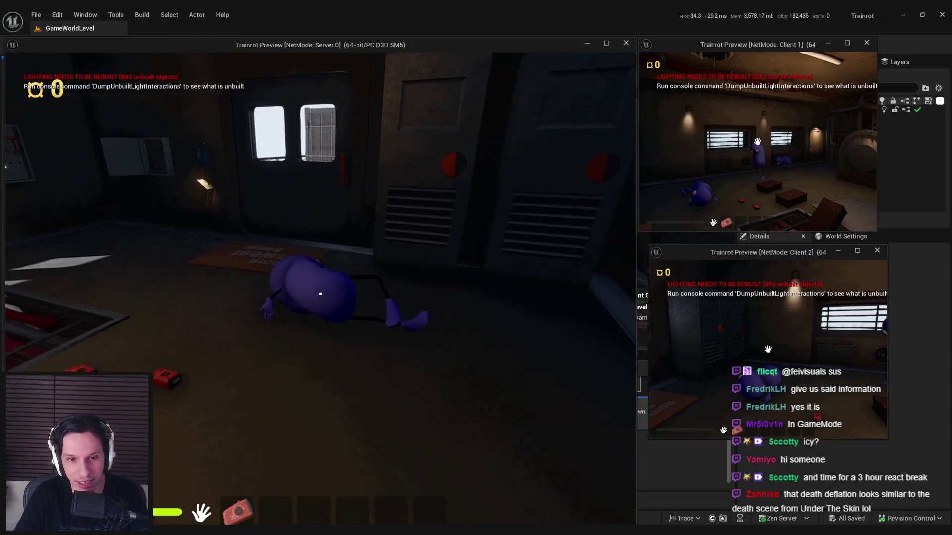
{"action": "key", "text": "Escape"}
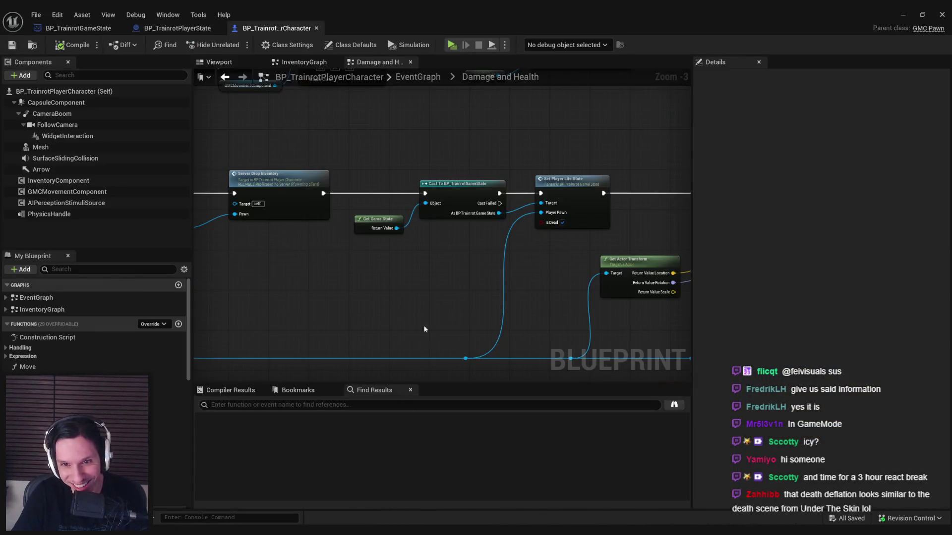
Change the game state's death Format Text to PLAYERS DEAD: {amount}/{currentPlayers}
{"action": "left_click", "coordinate": [190, 30]}
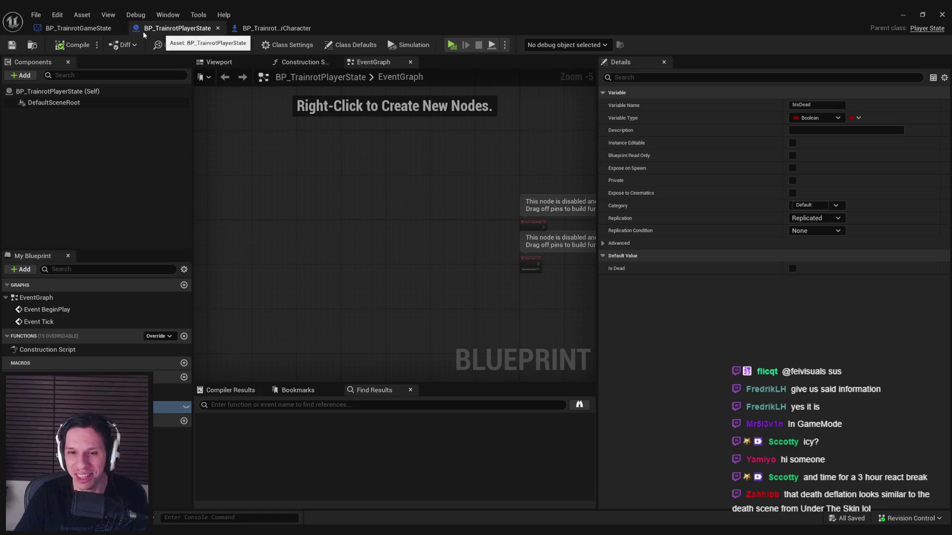
{"action": "left_click", "coordinate": [74, 30]}
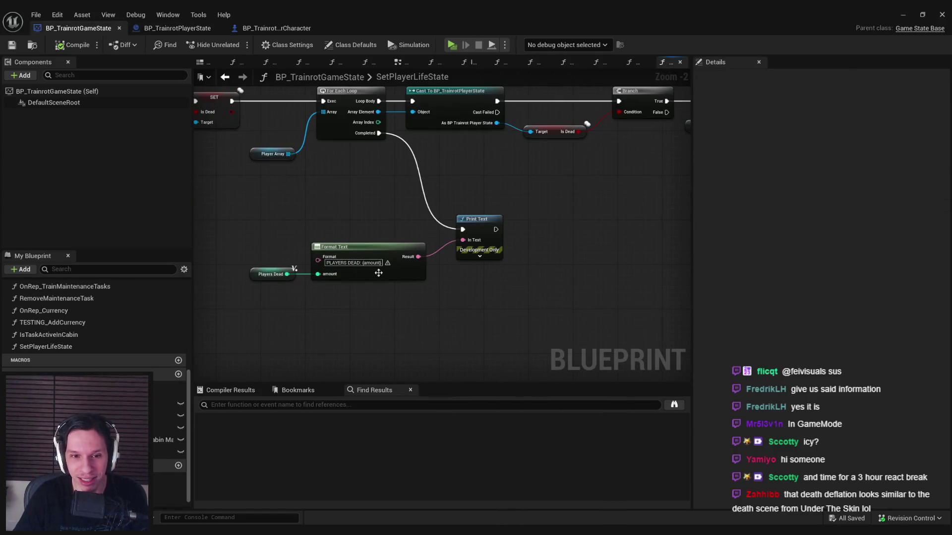
{"action": "scroll", "coordinate": [387, 274], "scroll_direction": "up", "scroll_amount": 2}
{"action": "type", "text": "/{max"}
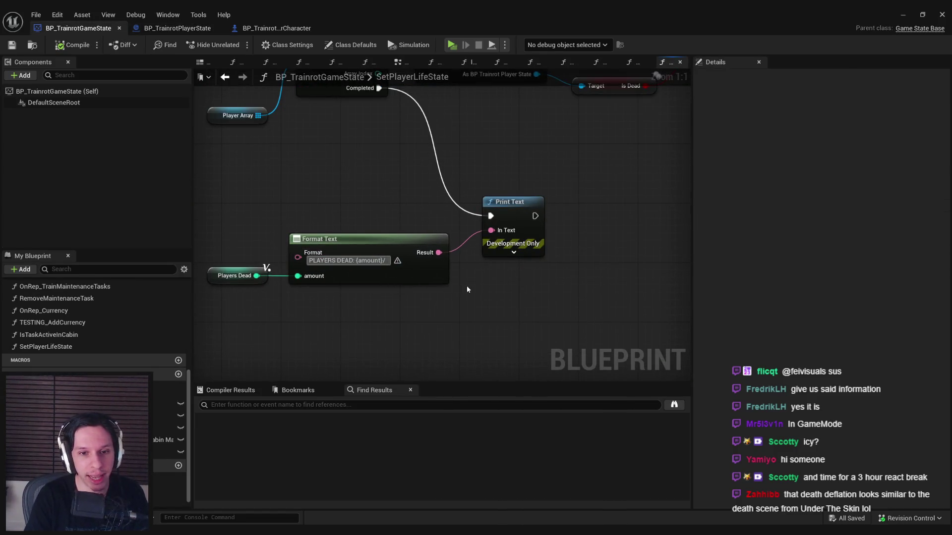
{"action": "key", "text": "BackSpace"}
{"action": "key", "text": "BackSpace"}
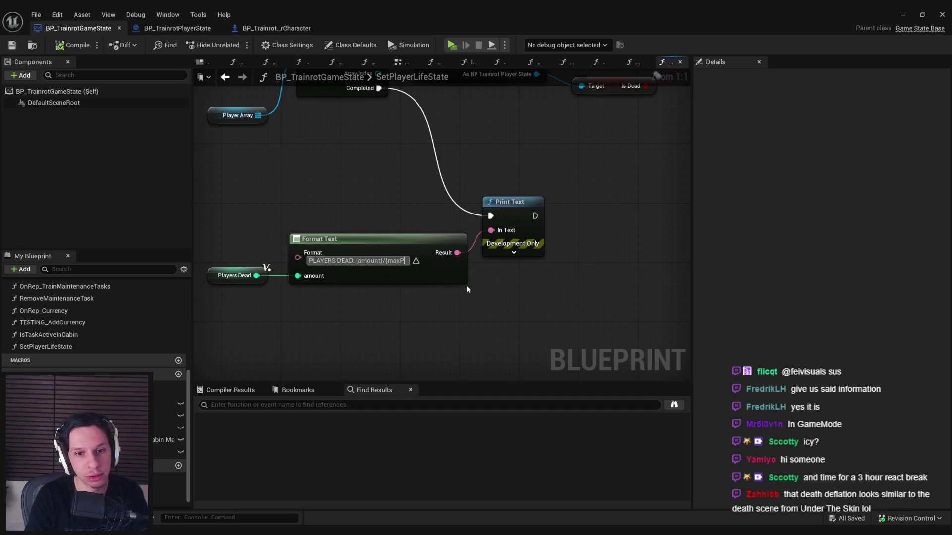
{"action": "key", "text": "BackSpace"}
{"action": "type", "text": "currentP"}
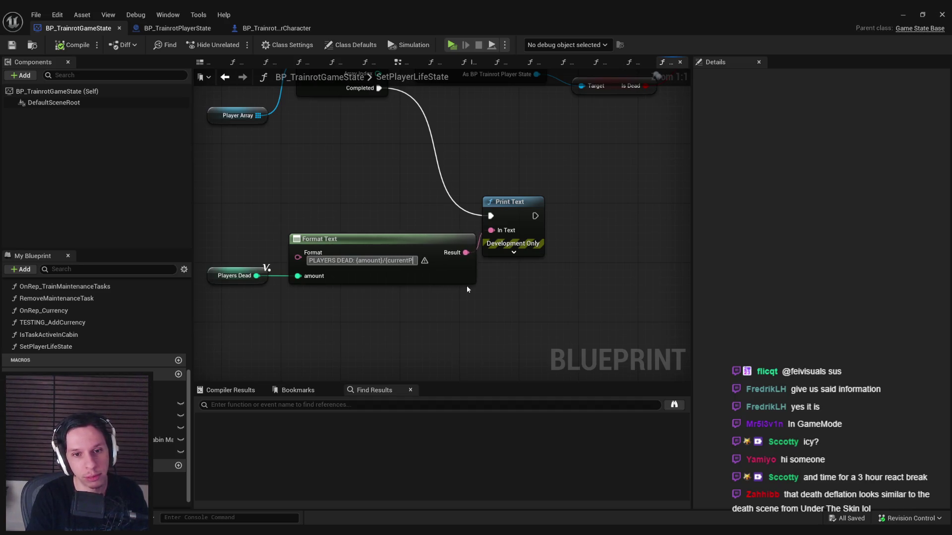
{"action": "type", "text": "layers}"}
{"action": "key", "text": "Return"}
Add a Get Num Player States node feeding currentPlayers, then switch to Rider to view its source
{"action": "left_click_drag", "start_coordinate": [466, 286], "coordinate": [441, 283]}
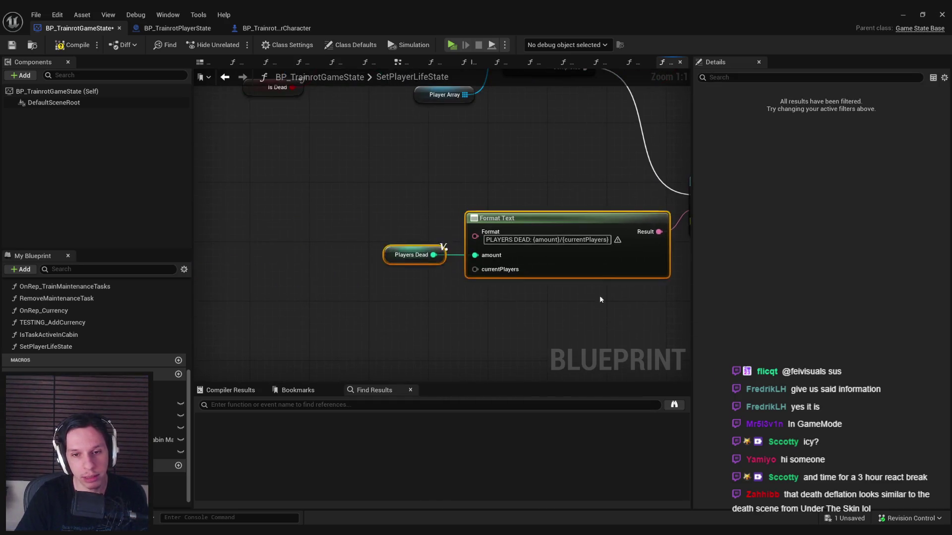
{"action": "scroll", "coordinate": [417, 294], "scroll_direction": "down", "scroll_amount": 2}
{"action": "right_click", "coordinate": [405, 283]}
{"action": "type", "text": "get num players"}
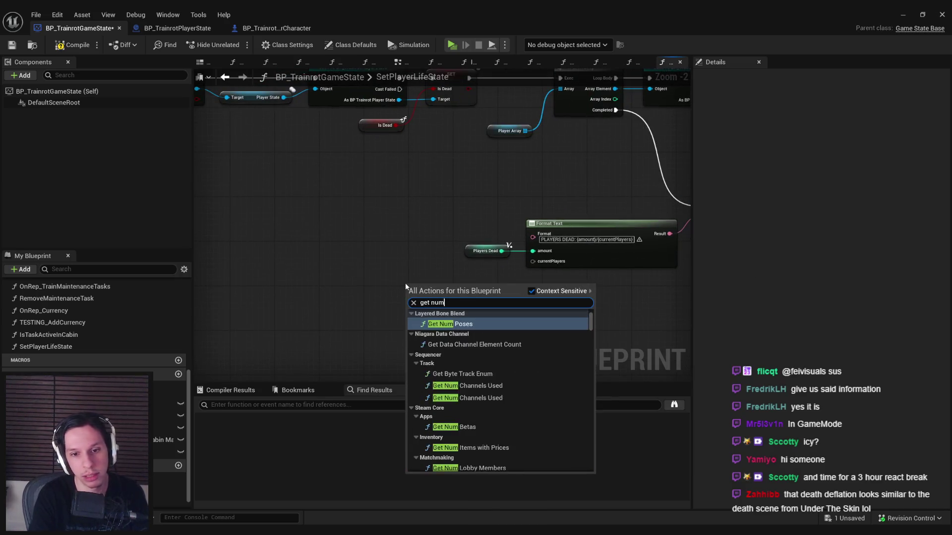
{"action": "key", "text": "Return"}
{"action": "scroll", "coordinate": [411, 285], "scroll_direction": "up", "scroll_amount": 2}
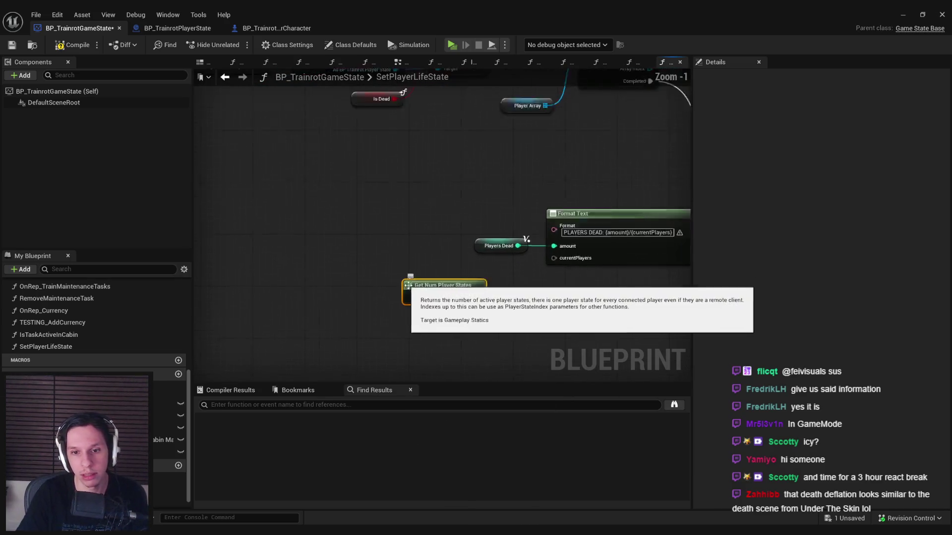
{"action": "mouse_move", "coordinate": [481, 285]}
{"action": "left_mouse_down"}
{"action": "mouse_move", "coordinate": [471, 272]}
{"action": "mouse_move", "coordinate": [481, 273]}
{"action": "left_mouse_up"}
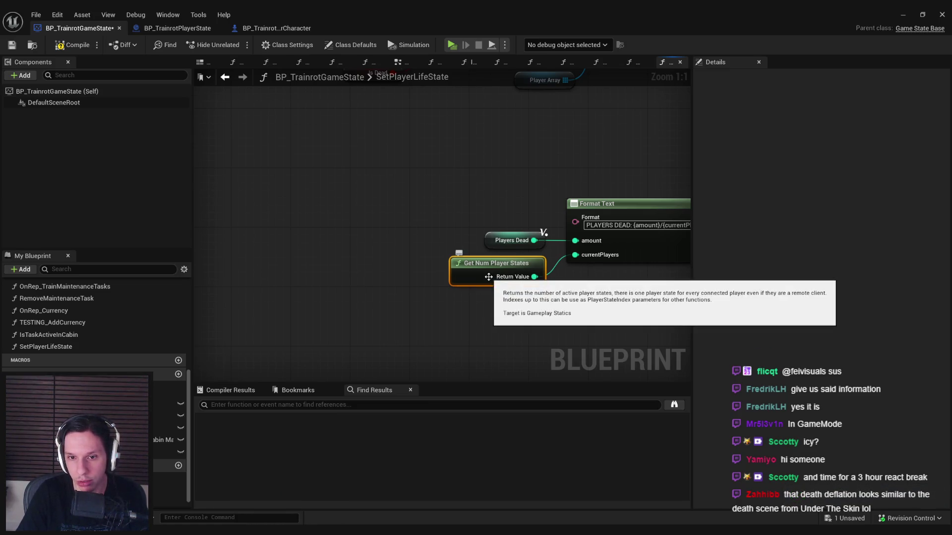
{"action": "key", "text": "alt+Tab"}
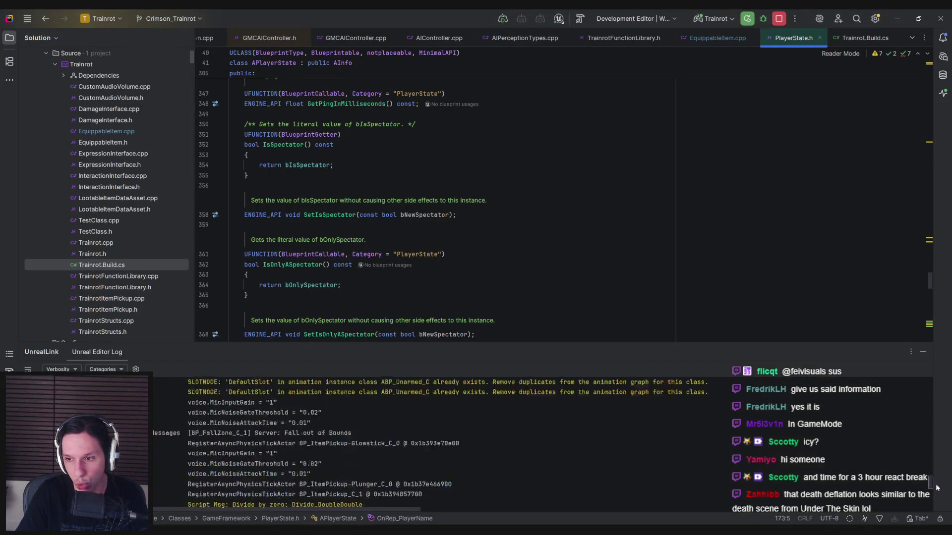
Follow GetNumPlayerStates into GameplayStatics.cpp, confirm it returns PlayerArray.Num(), and return to Unreal
{"action": "left_click", "coordinate": [564, 490]}
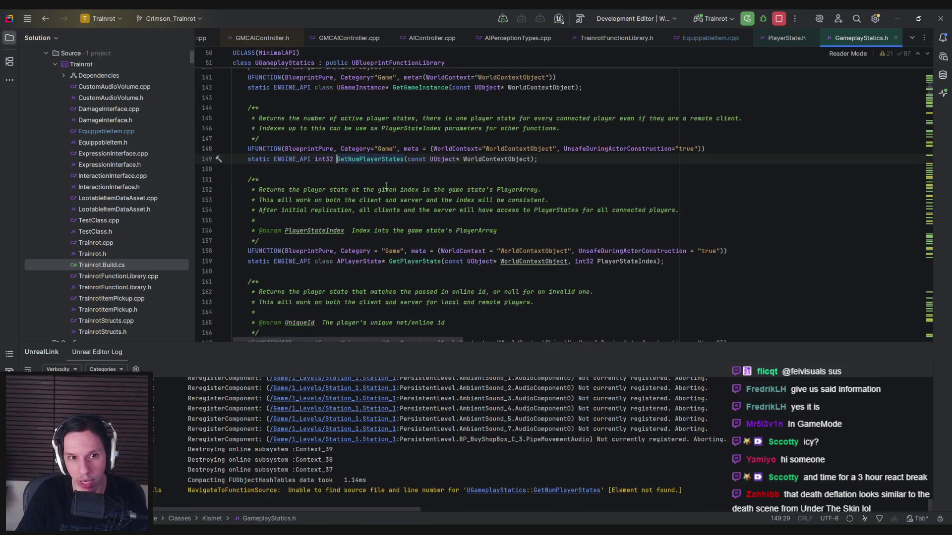
{"action": "left_click", "coordinate": [370, 182], "text": "ctrl"}
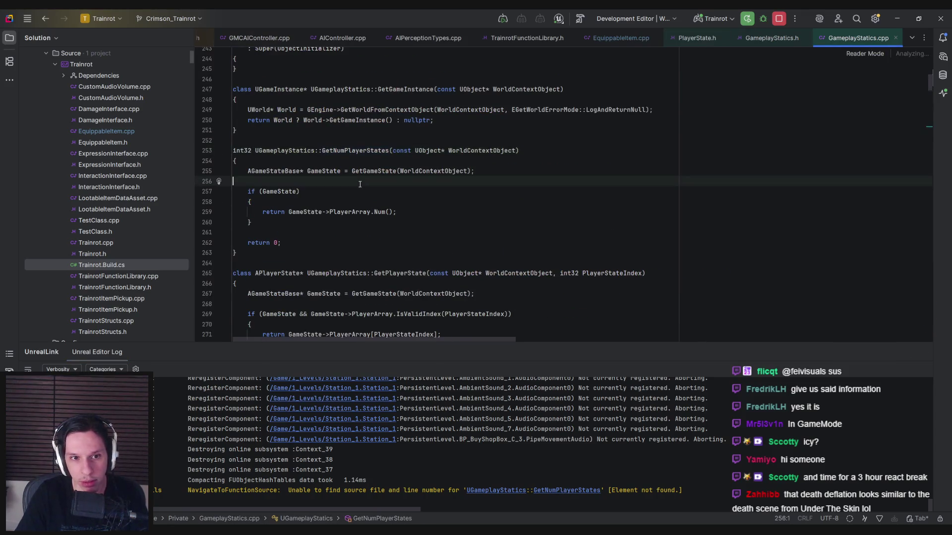
{"action": "left_click", "coordinate": [349, 195]}
{"action": "left_click", "coordinate": [350, 204]}
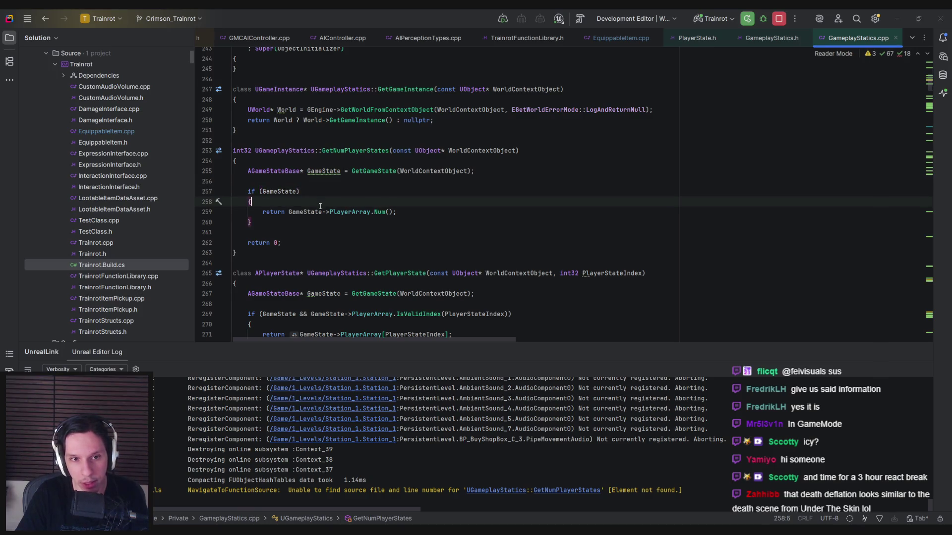
{"action": "key", "text": "alt+Tab"}
{"action": "key", "text": "alt+Tab"}
{"action": "key", "text": "alt+Tab"}
{"action": "scroll", "coordinate": [229, 140], "scroll_direction": "down", "scroll_amount": 2}
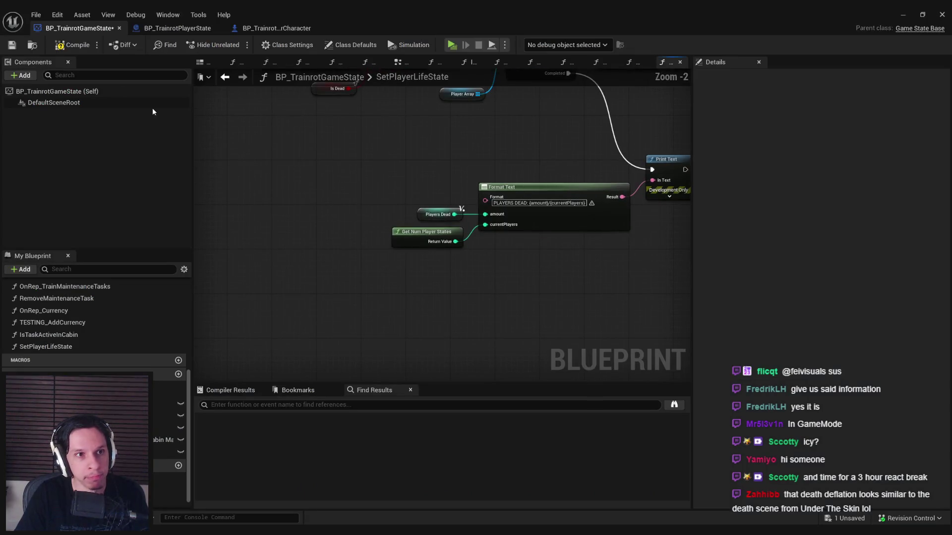
Start a server-and-two-client playtest and kill Client 1 and Client 2
{"action": "left_click", "coordinate": [910, 14]}
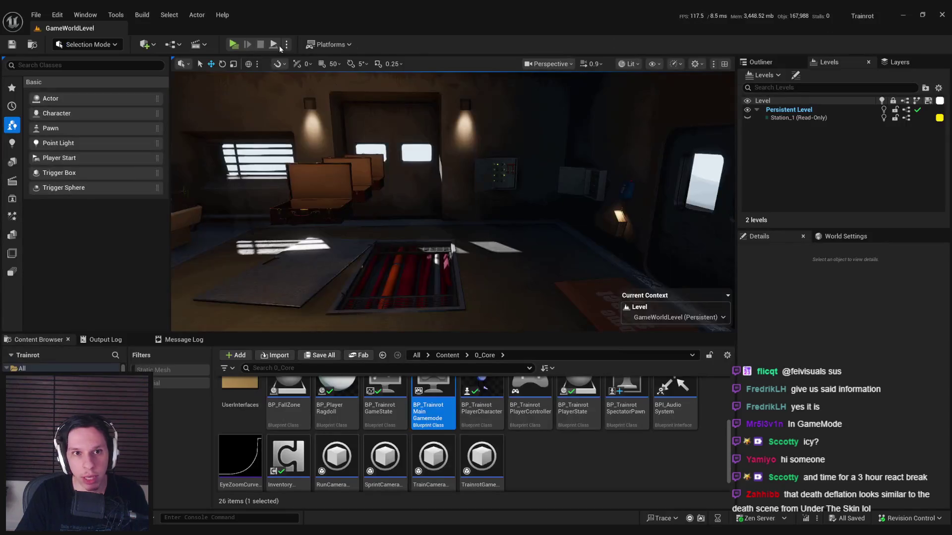
{"action": "left_click", "coordinate": [234, 44]}
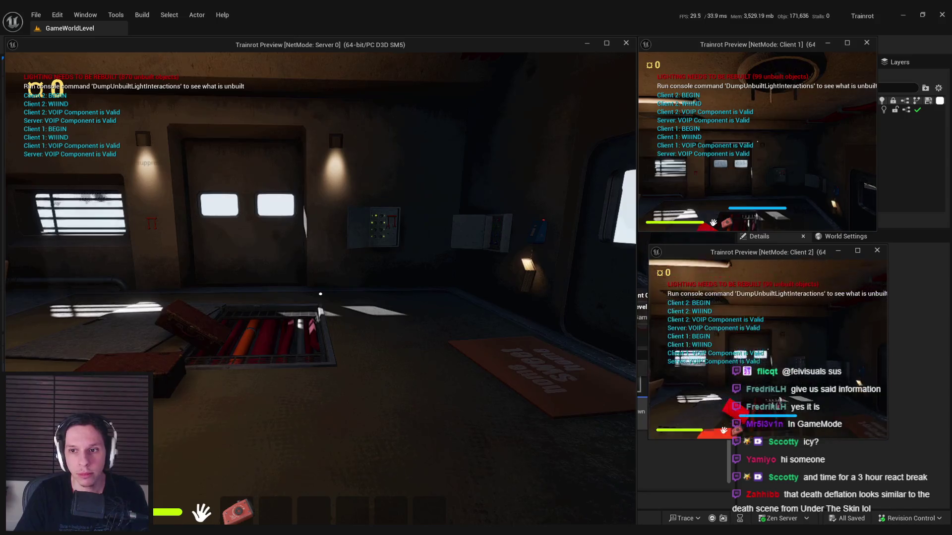
{"action": "left_click", "coordinate": [320, 294]}
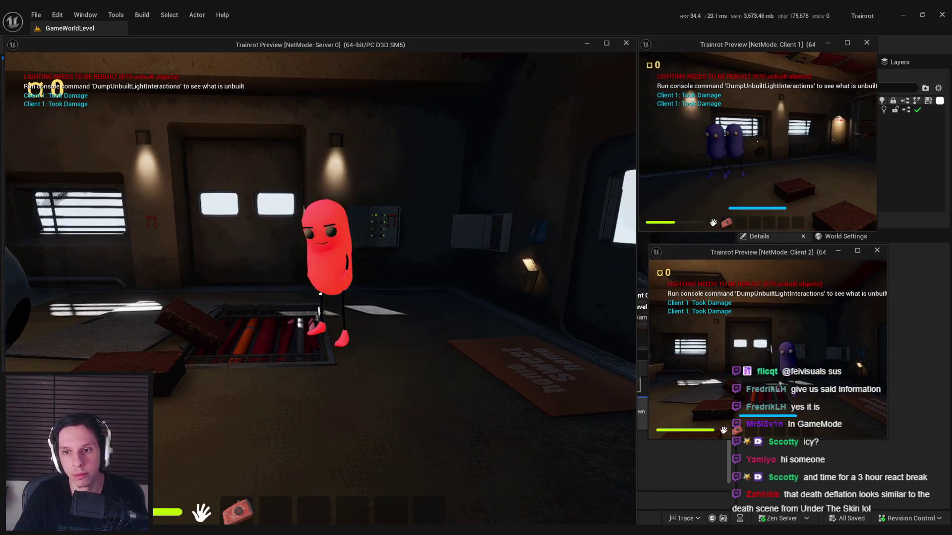
{"action": "left_click", "coordinate": [320, 294]}
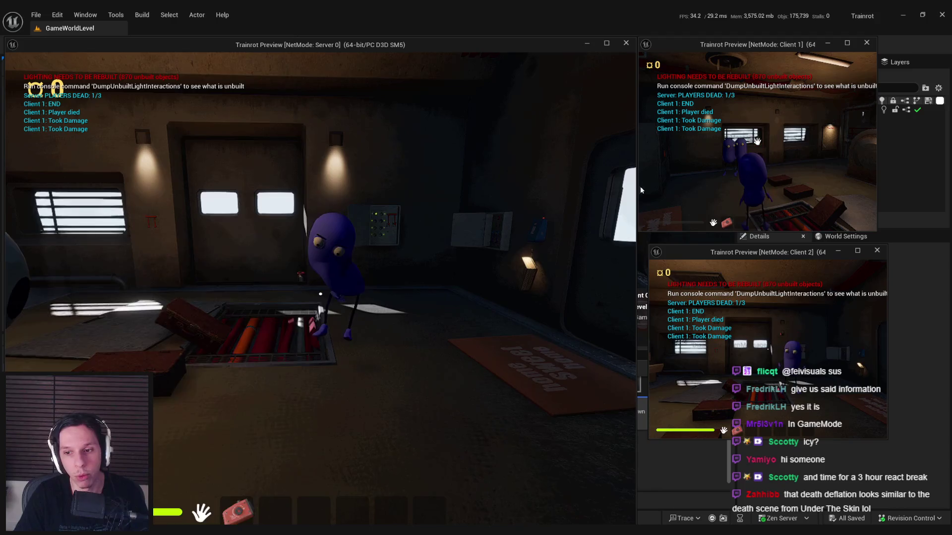
{"action": "left_click", "coordinate": [321, 294]}
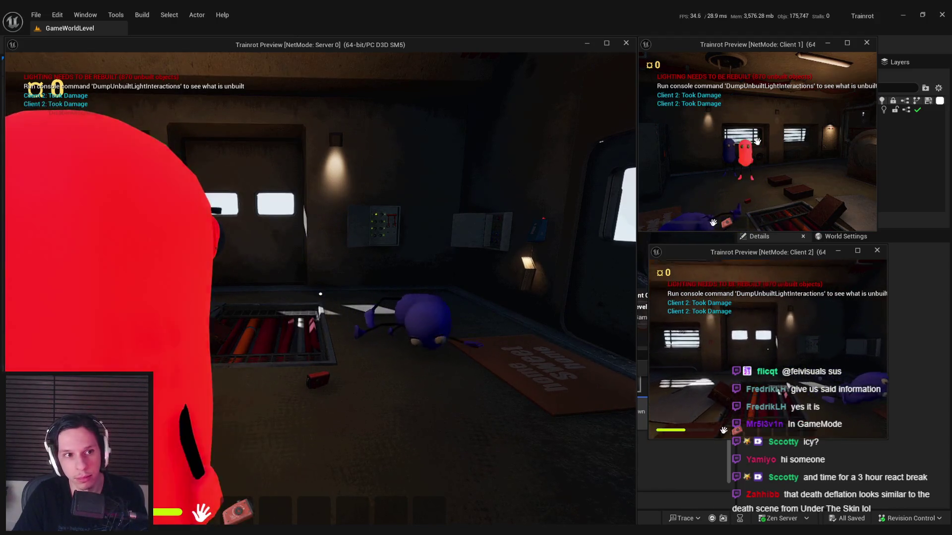
{"action": "left_click", "coordinate": [320, 294]}
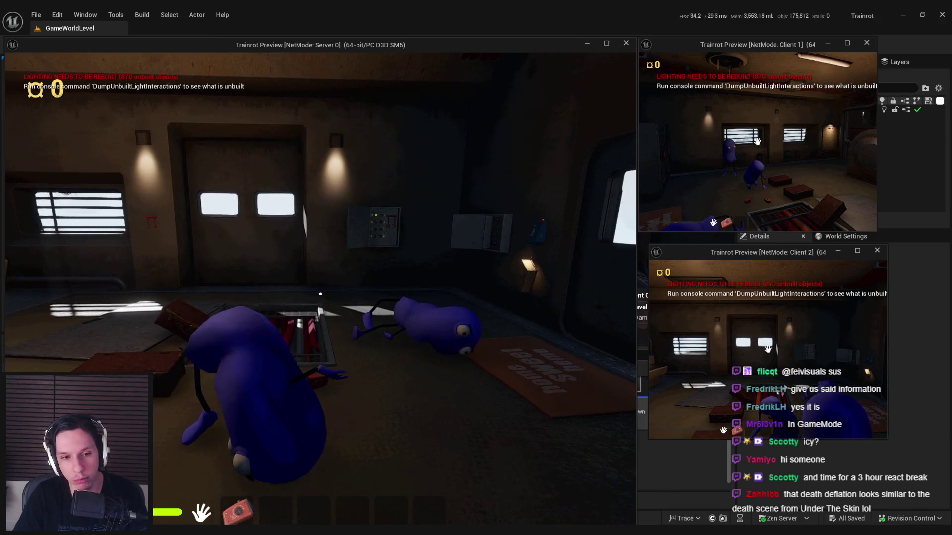
Cycle spectate targets forward and back from Client 2 and the server, then stop playing
{"action": "left_click", "coordinate": [754, 311]}
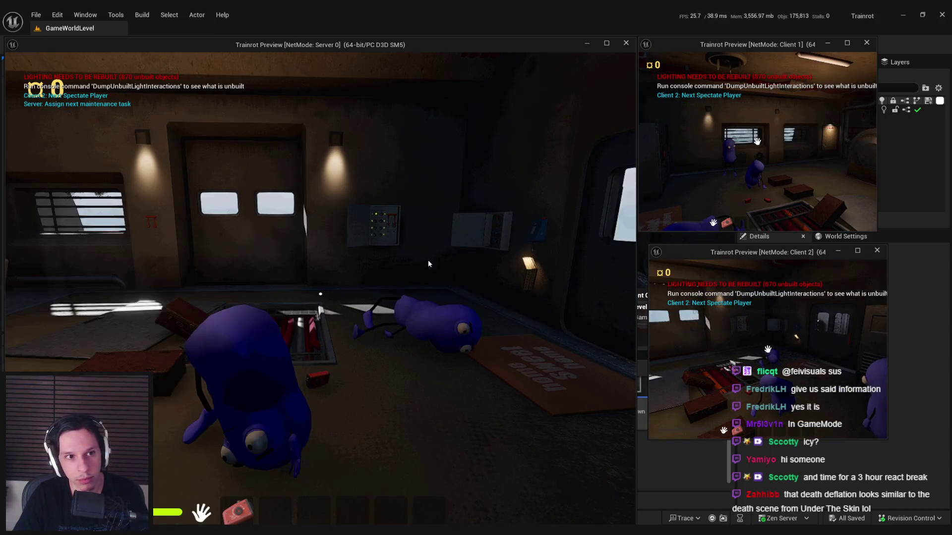
{"action": "left_click", "coordinate": [438, 257]}
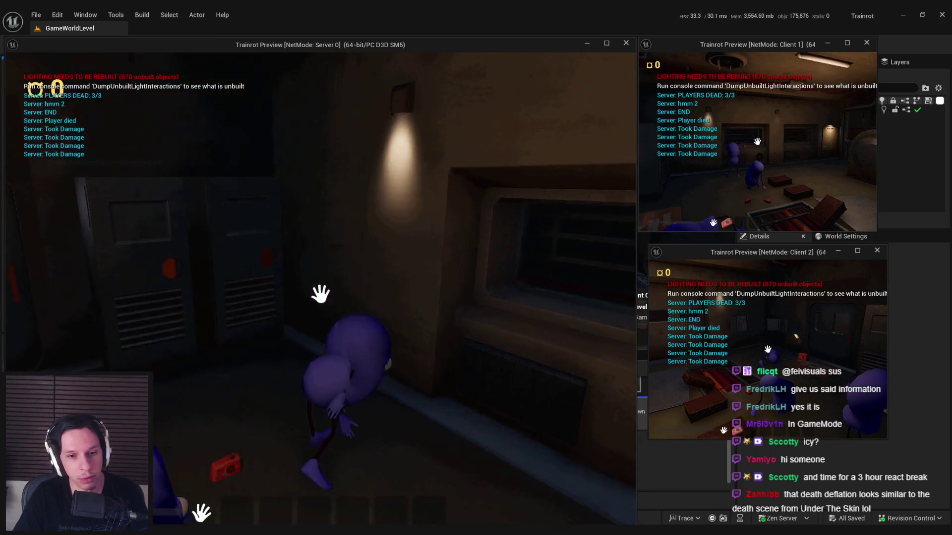
{"action": "left_click", "coordinate": [320, 294]}
{"action": "left_click", "coordinate": [320, 294]}
{"action": "left_click", "coordinate": [320, 294]}
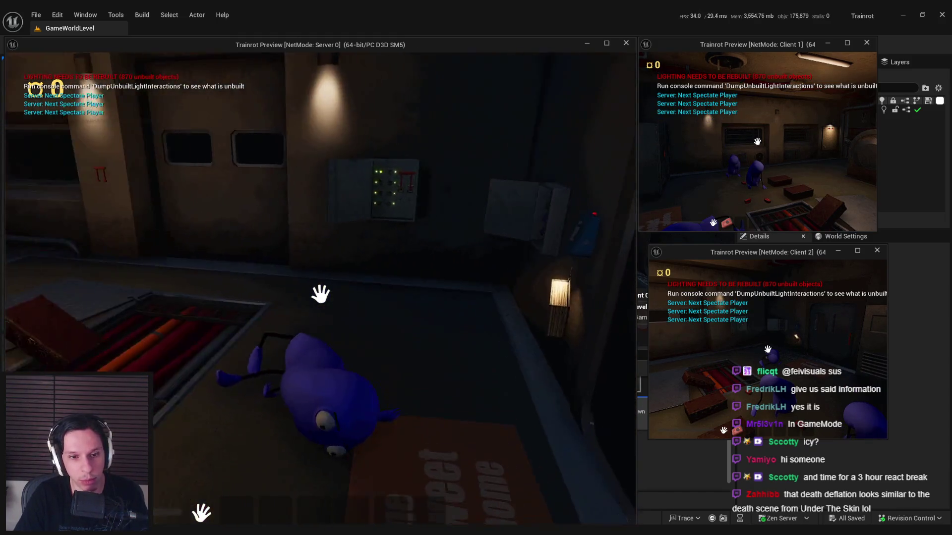
{"action": "left_click", "coordinate": [320, 293]}
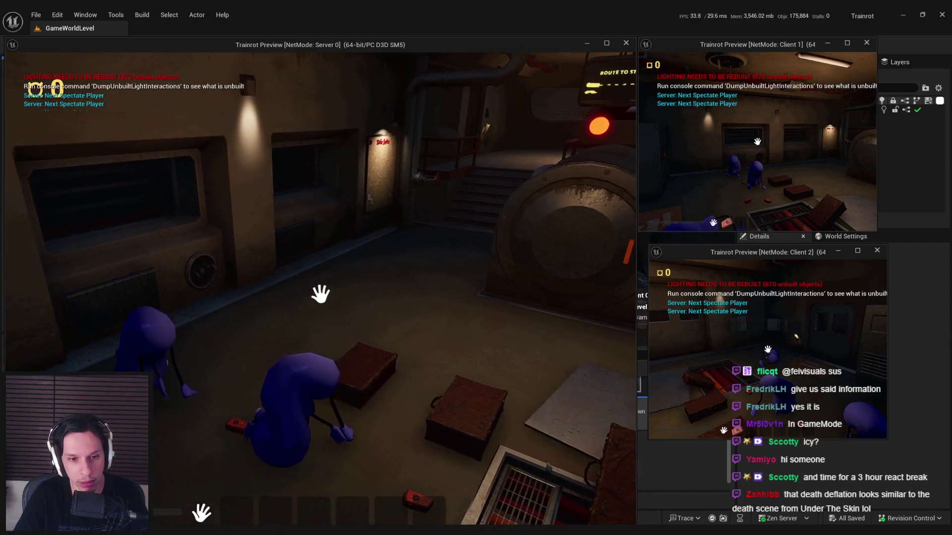
{"action": "right_click", "coordinate": [320, 294]}
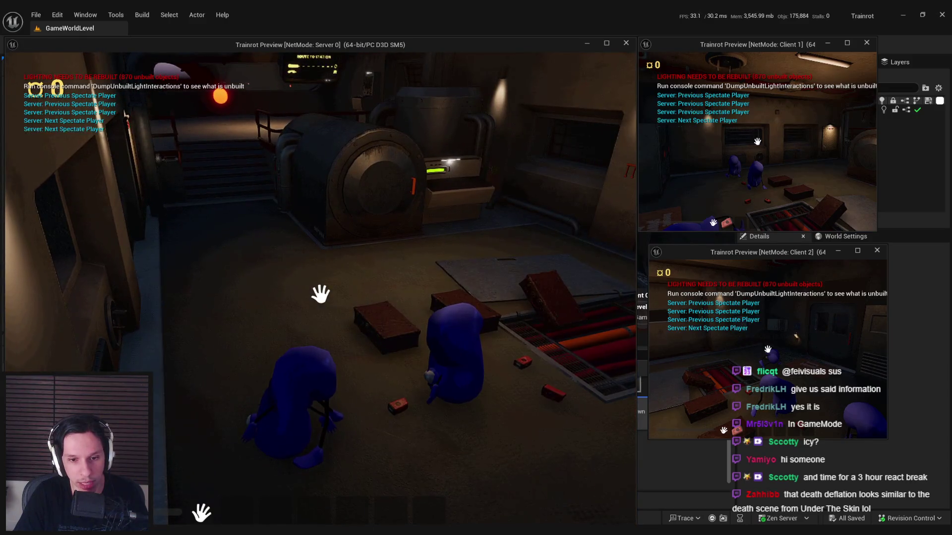
{"action": "key", "text": "Escape"}
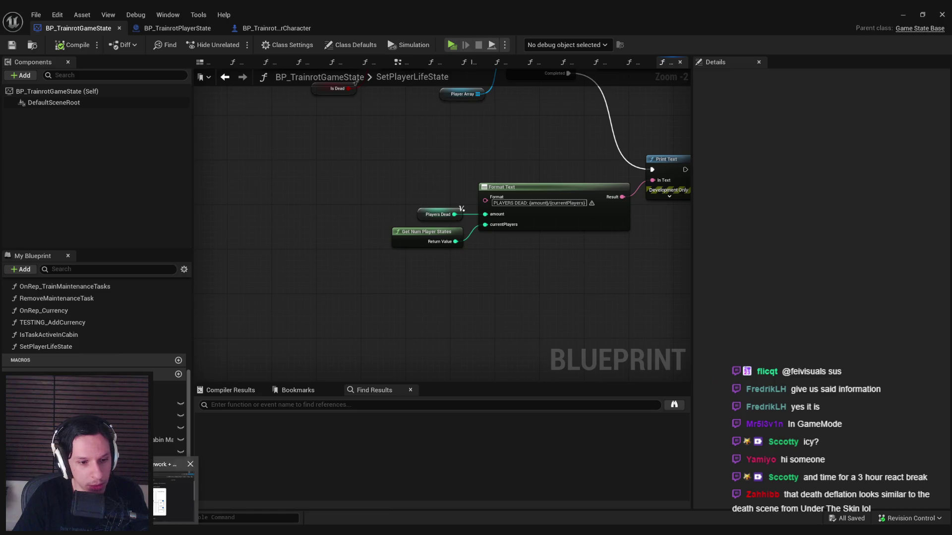
Review the Gameplay Framework docs and the Spectator/Dead State Trello card, then return to Unreal
{"action": "left_click", "coordinate": [174, 496]}
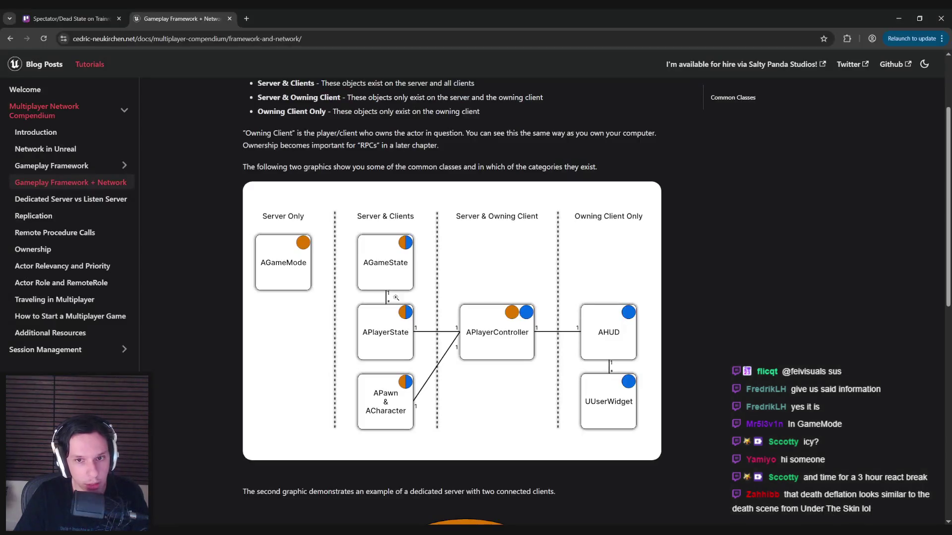
{"action": "left_click", "coordinate": [75, 18]}
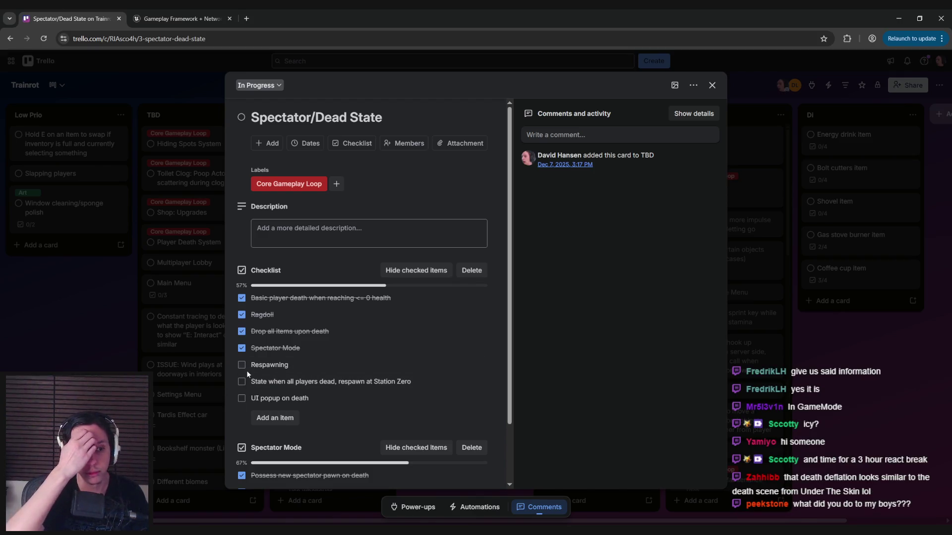
{"action": "key", "text": "alt+Tab"}
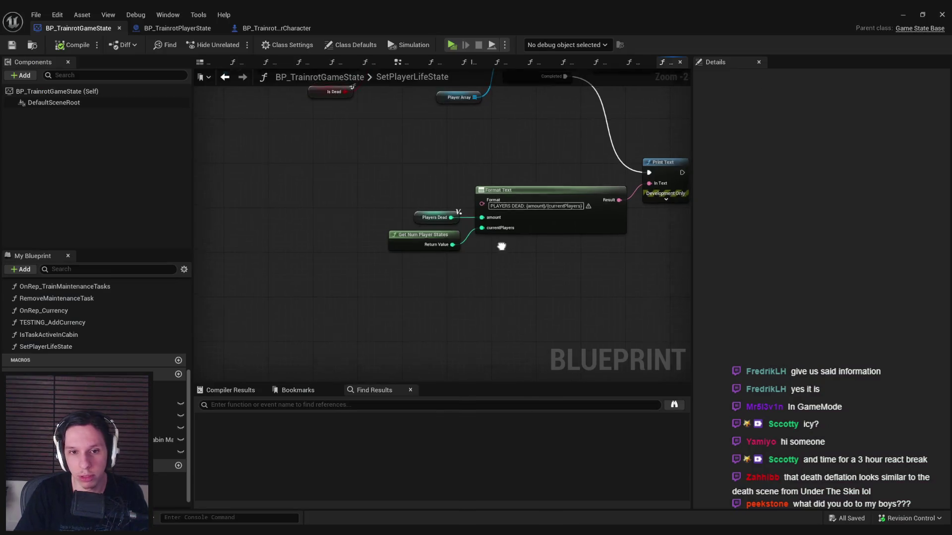
Zoom around SetPlayerLifeState to inspect the Format Text and Print Text nodes, then switch to Twitch
{"action": "scroll", "coordinate": [340, 239], "scroll_direction": "down", "scroll_amount": 4}
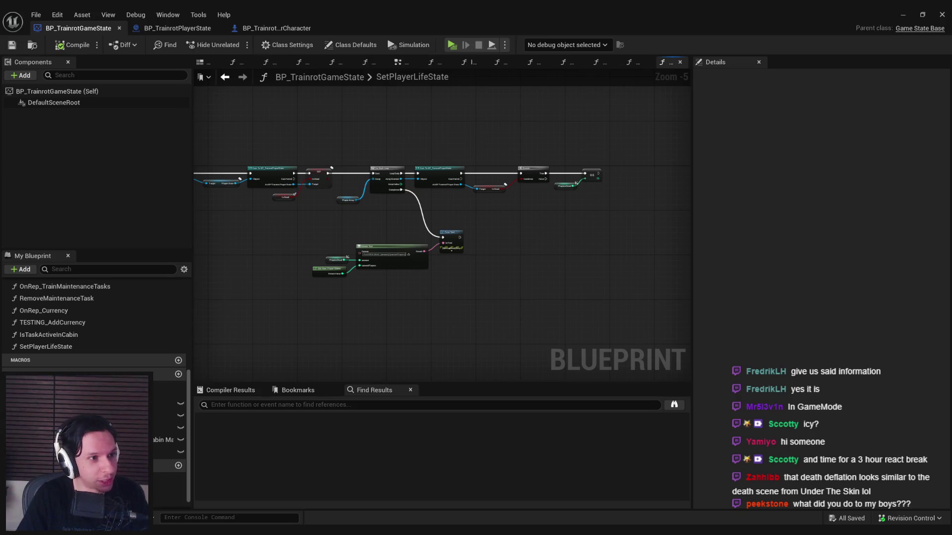
{"action": "scroll", "coordinate": [310, 241], "scroll_direction": "up", "scroll_amount": 2}
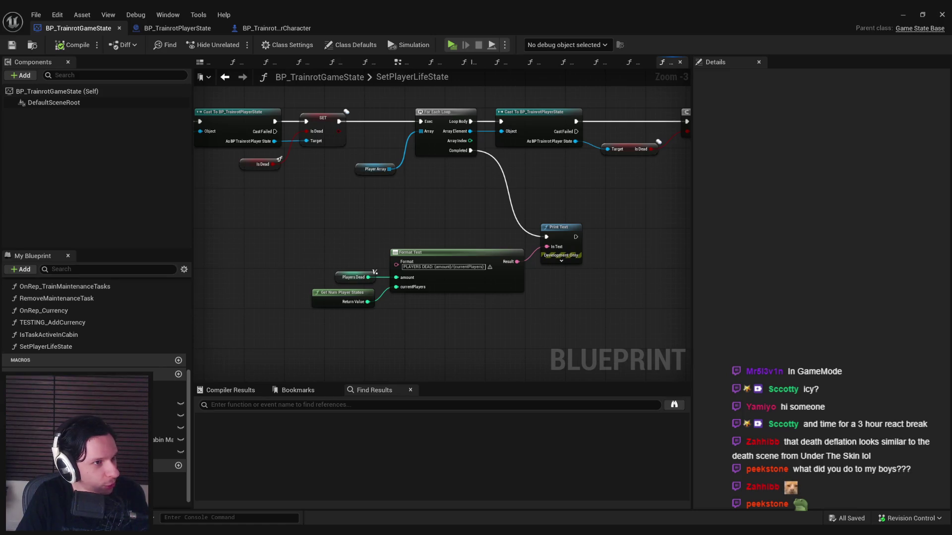
{"action": "key", "text": "alt+Tab"}
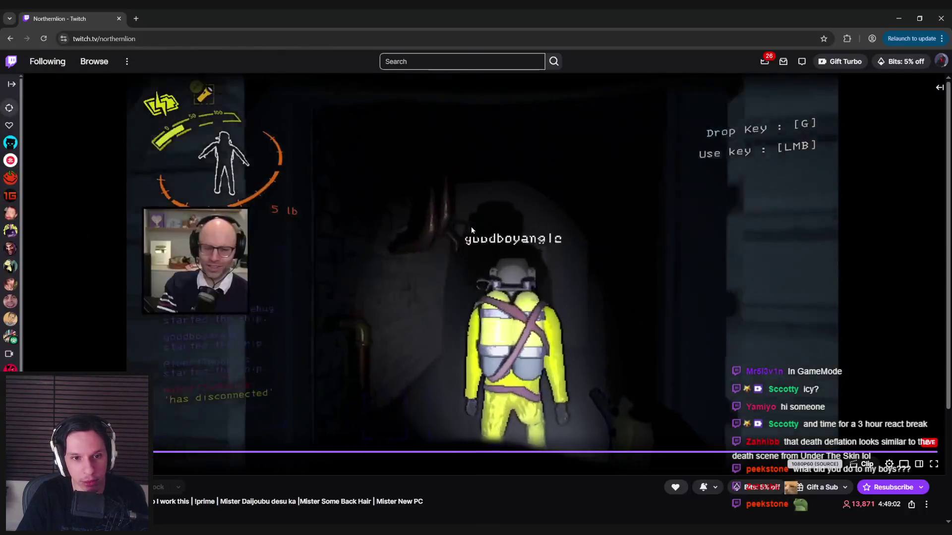
Toggle the Twitch player full screen on and off, then return to Unreal Engine
{"action": "double_click", "coordinate": [474, 251]}
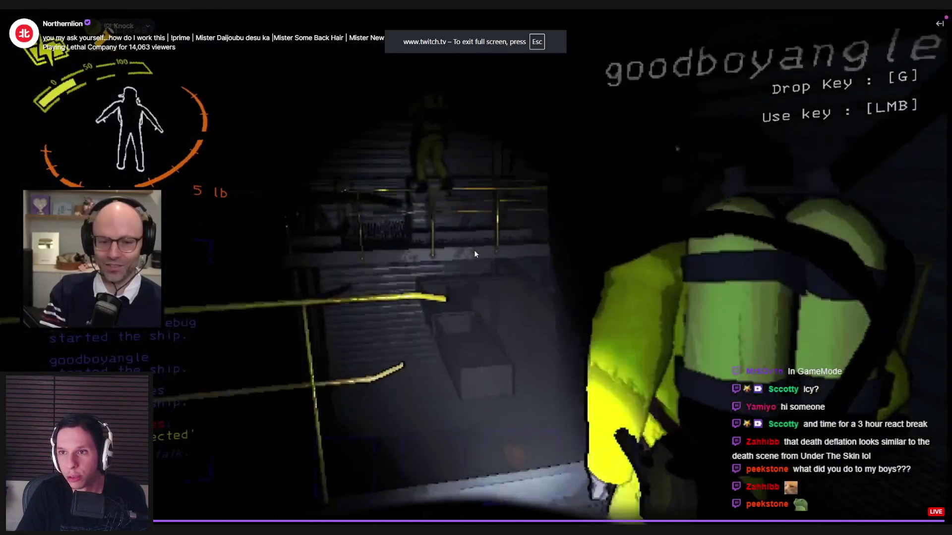
{"action": "double_click", "coordinate": [474, 250]}
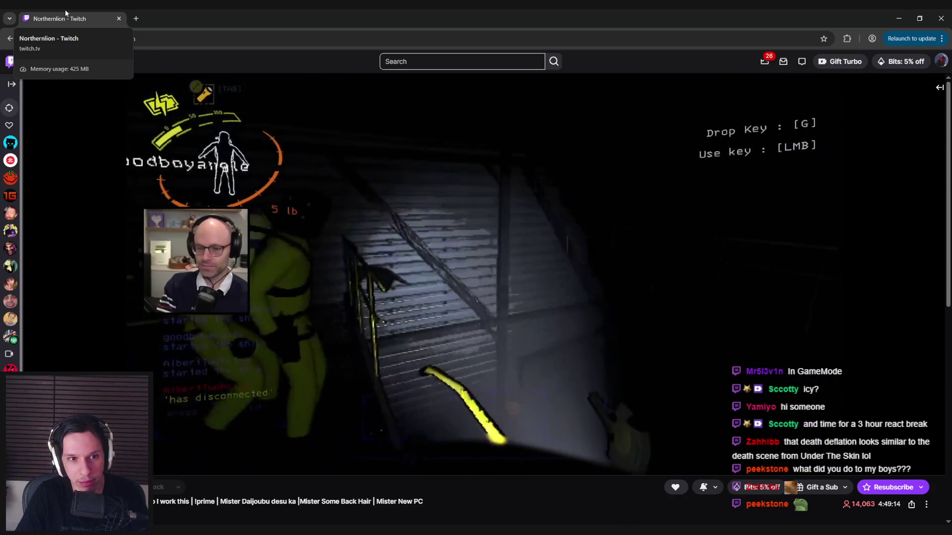
{"action": "key", "text": "alt+Tab"}
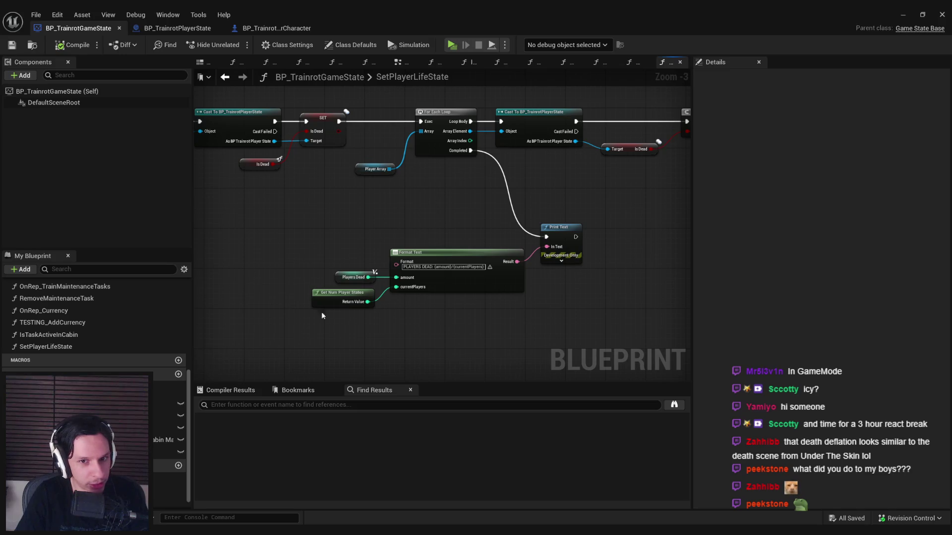
Move the Format Text, Players Dead and Get Num Player States nodes left and save
{"action": "scroll", "coordinate": [297, 277], "scroll_direction": "down", "scroll_amount": 1}
{"action": "scroll", "coordinate": [272, 220], "scroll_direction": "up", "scroll_amount": 2}
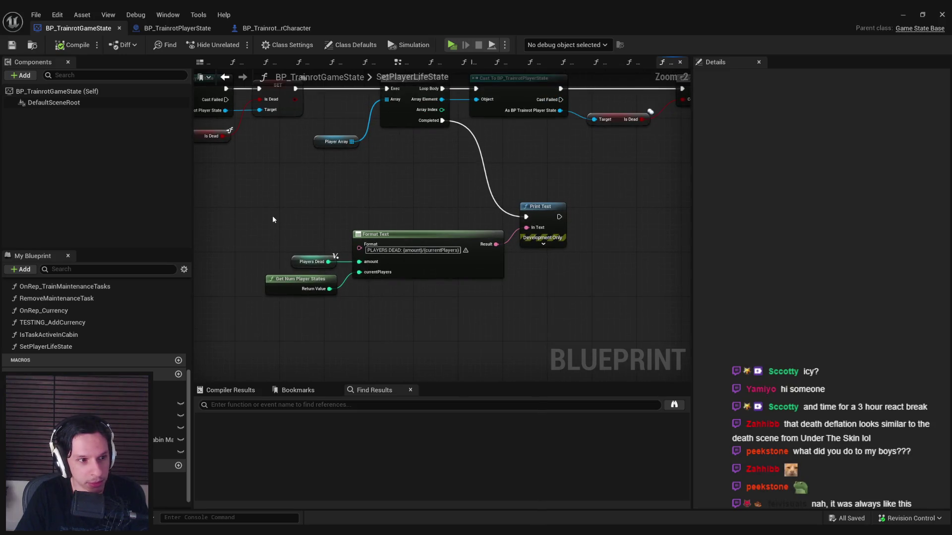
{"action": "left_click_drag", "start_coordinate": [266, 213], "coordinate": [563, 313]}
{"action": "left_click_drag", "start_coordinate": [545, 218], "coordinate": [486, 215]}
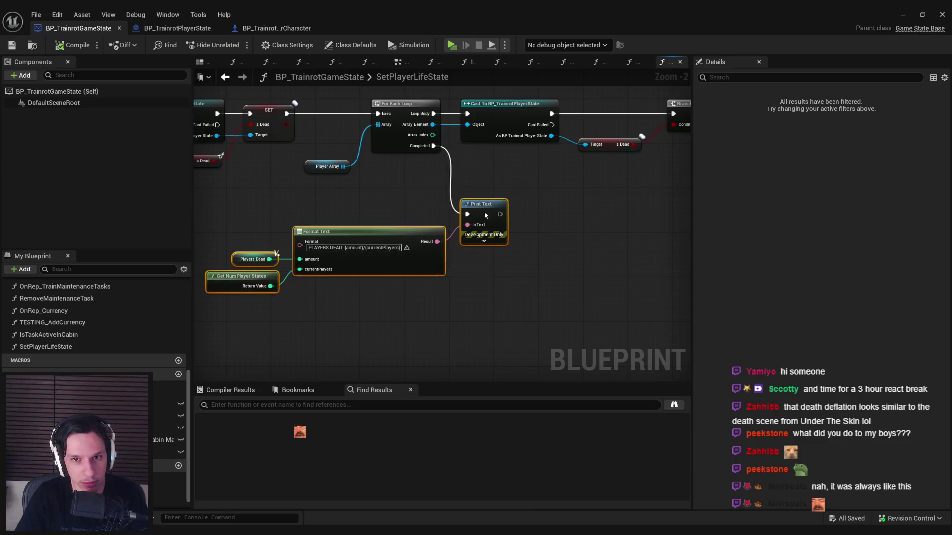
{"action": "left_click", "coordinate": [479, 276]}
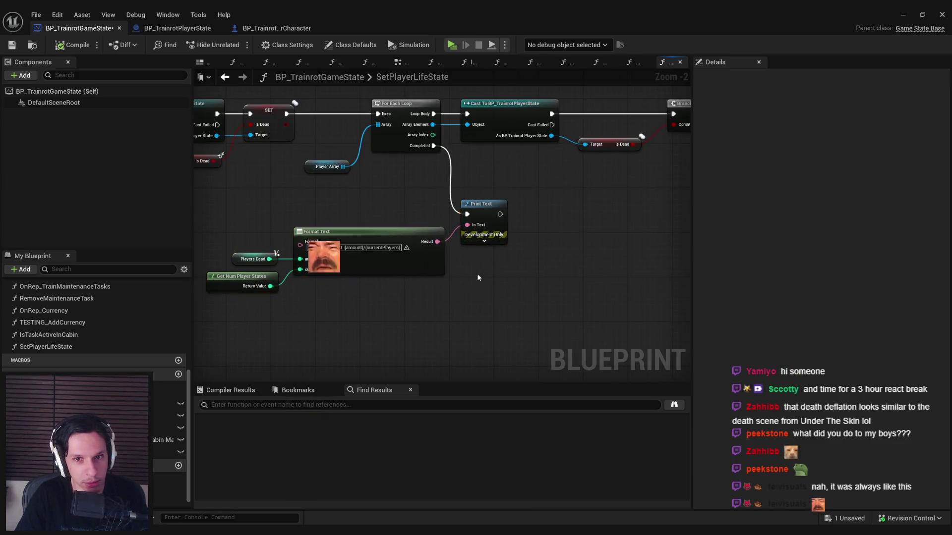
{"action": "left_click", "coordinate": [12, 45]}
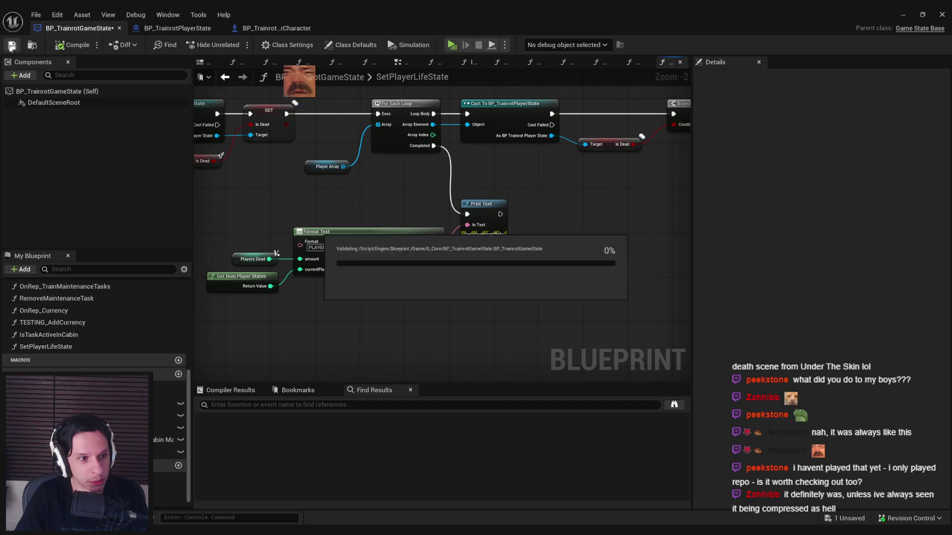
Raise the Format Text group beside Print Text, save, and switch to BP_TrainrotPlayerState
{"action": "left_click_drag", "start_coordinate": [316, 178], "coordinate": [373, 223]}
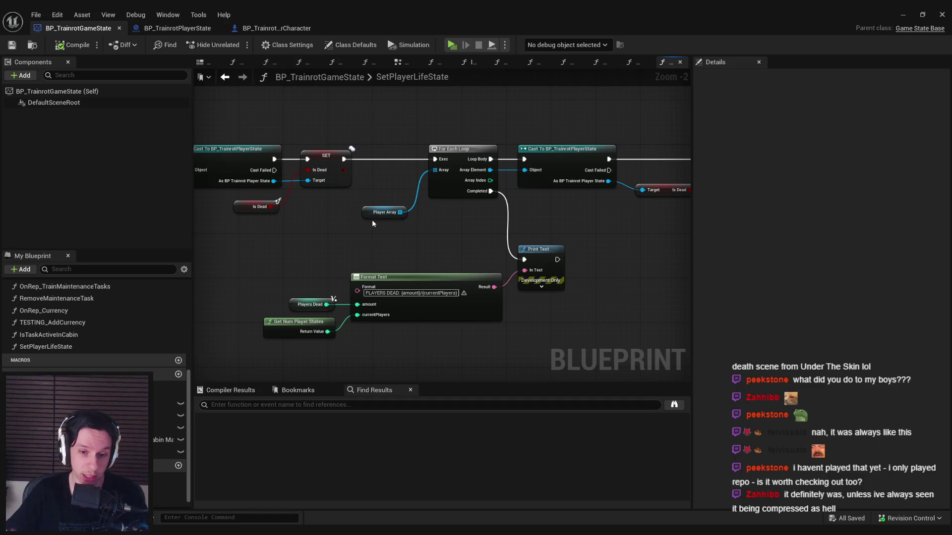
{"action": "left_click_drag", "start_coordinate": [281, 269], "coordinate": [337, 336]}
{"action": "left_click", "coordinate": [359, 347]}
{"action": "left_click", "coordinate": [13, 48]}
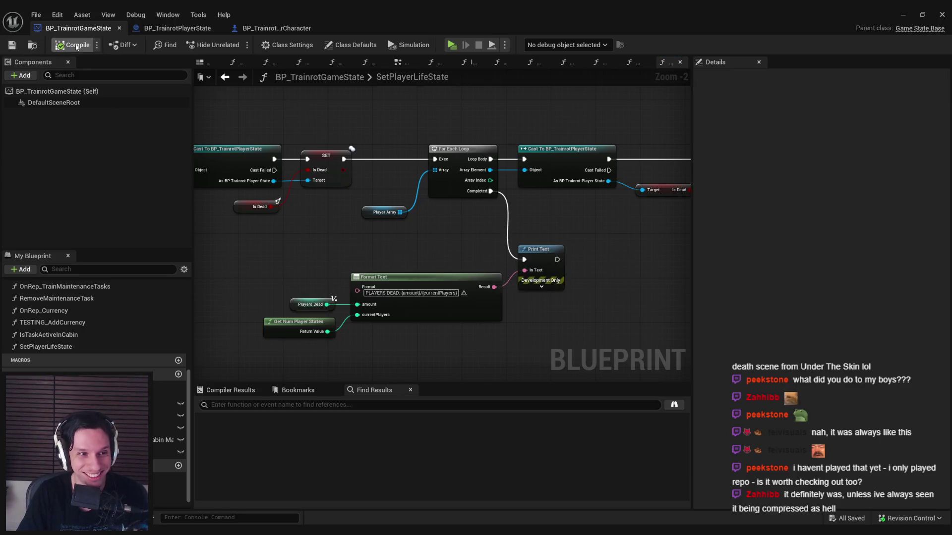
{"action": "mouse_move", "coordinate": [276, 259]}
{"action": "left_mouse_down"}
{"action": "mouse_move", "coordinate": [432, 328]}
{"action": "mouse_move", "coordinate": [454, 292]}
{"action": "mouse_move", "coordinate": [476, 294]}
{"action": "left_mouse_up"}
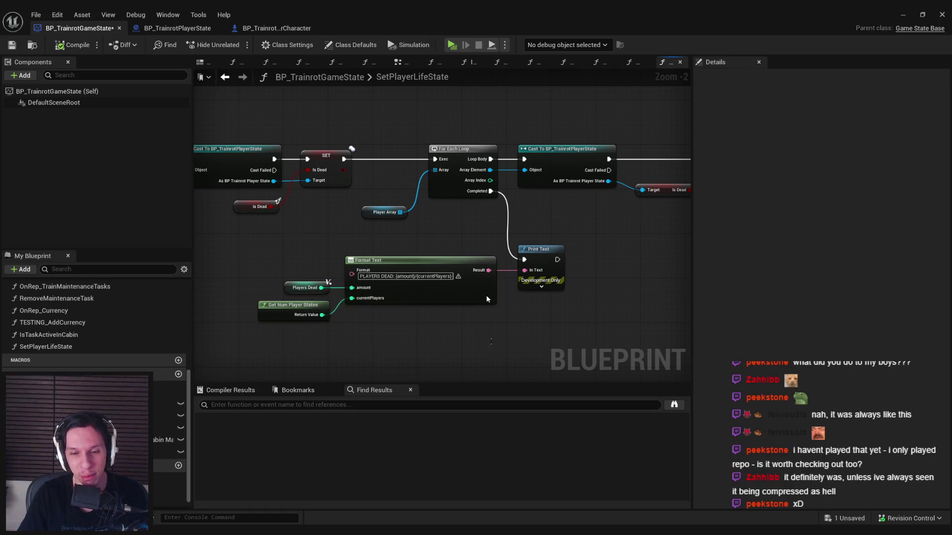
{"action": "left_click", "coordinate": [449, 216]}
{"action": "left_click", "coordinate": [20, 44]}
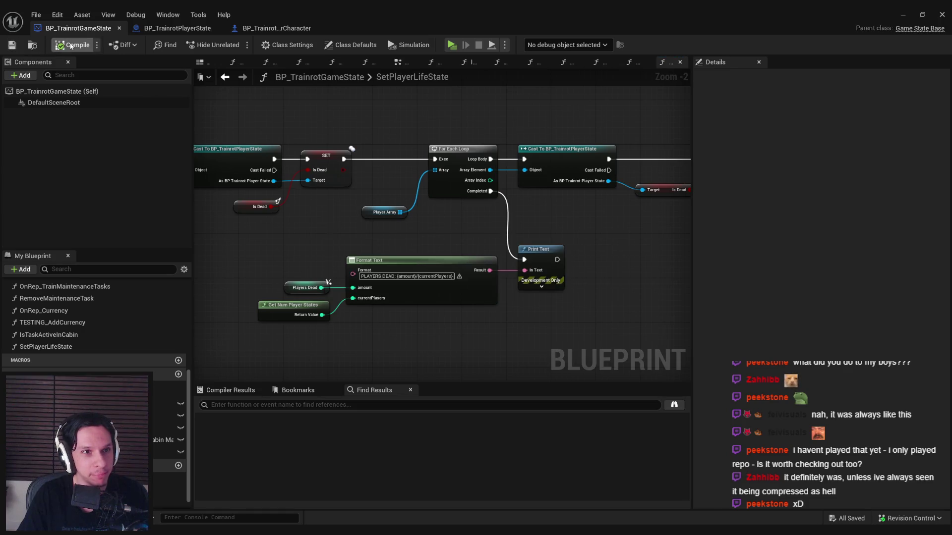
{"action": "left_click", "coordinate": [163, 27]}
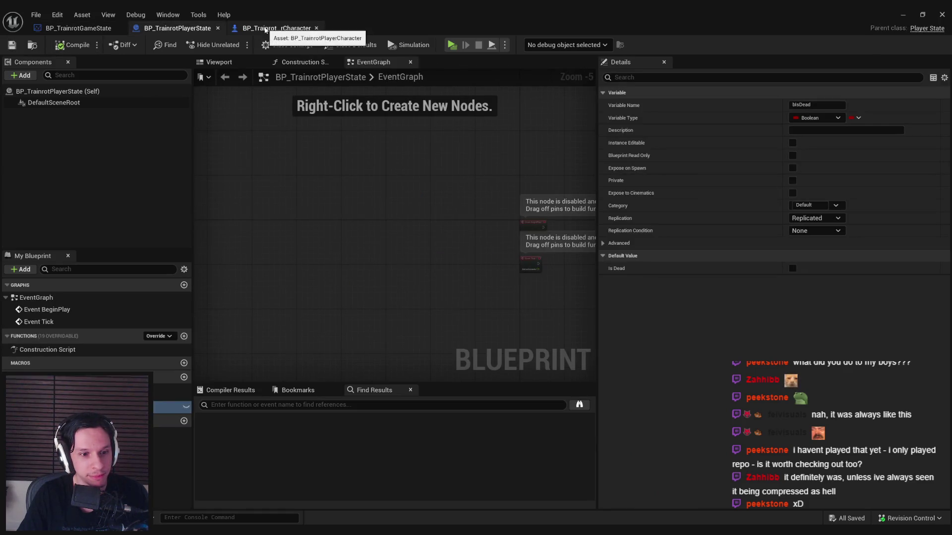
Straighten the reroute nodes along the long wire in the Damage and Health graph and save
{"action": "left_click", "coordinate": [265, 28]}
{"action": "scroll", "coordinate": [480, 204], "scroll_direction": "down", "scroll_amount": 1}
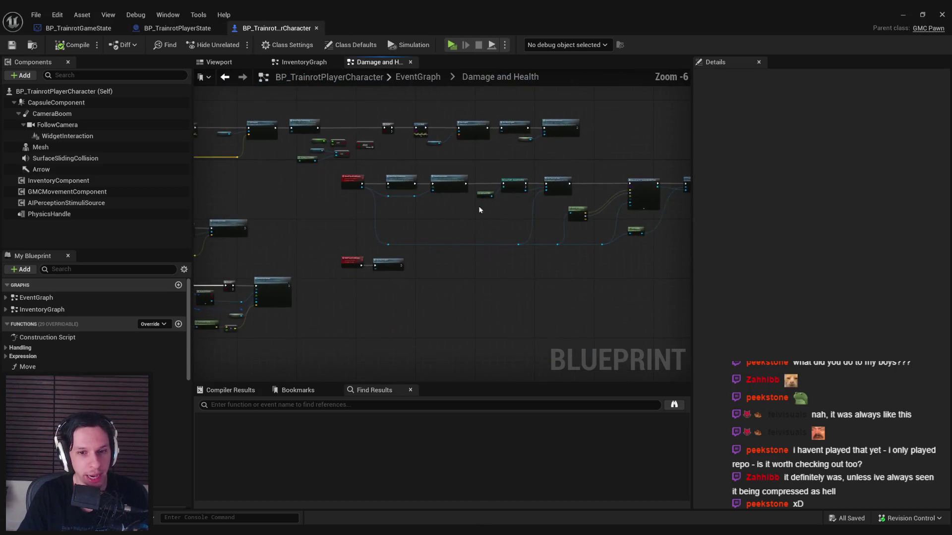
{"action": "scroll", "coordinate": [485, 230], "scroll_direction": "down", "scroll_amount": 1}
{"action": "left_click_drag", "start_coordinate": [247, 239], "coordinate": [589, 266]}
{"action": "key", "text": "q"}
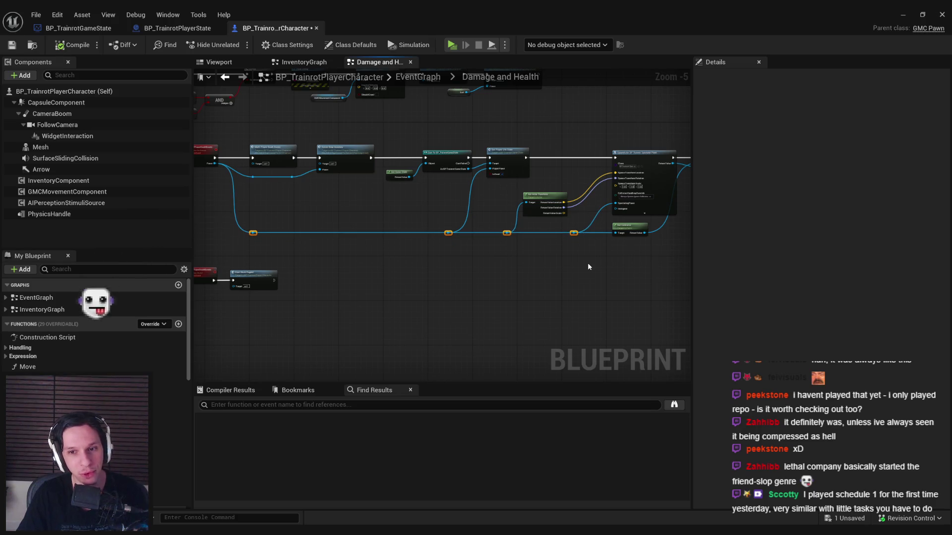
{"action": "scroll", "coordinate": [626, 244], "scroll_direction": "up", "scroll_amount": 1}
{"action": "scroll", "coordinate": [626, 242], "scroll_direction": "up", "scroll_amount": 1}
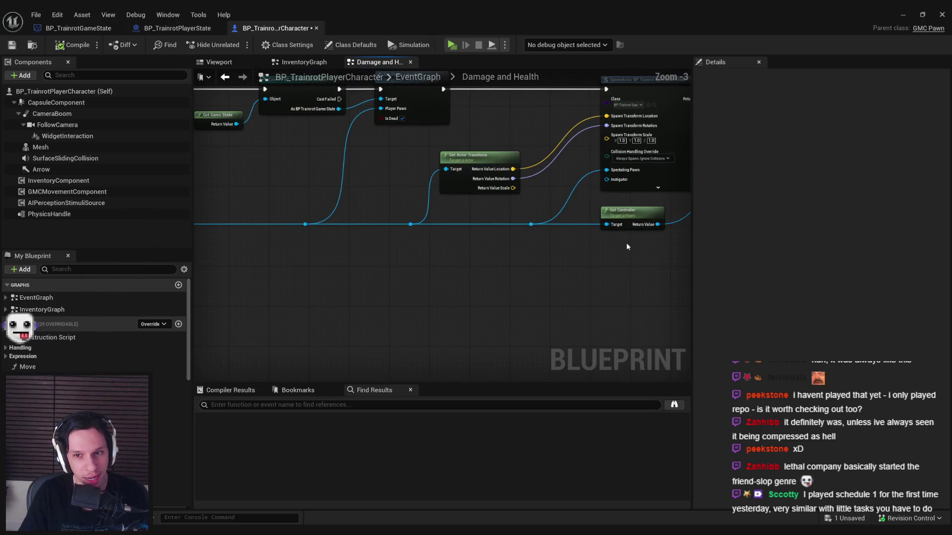
{"action": "left_click", "coordinate": [17, 45]}
Align the Player Controller node with its comparison input pin and save
{"action": "scroll", "coordinate": [314, 184], "scroll_direction": "down", "scroll_amount": 1}
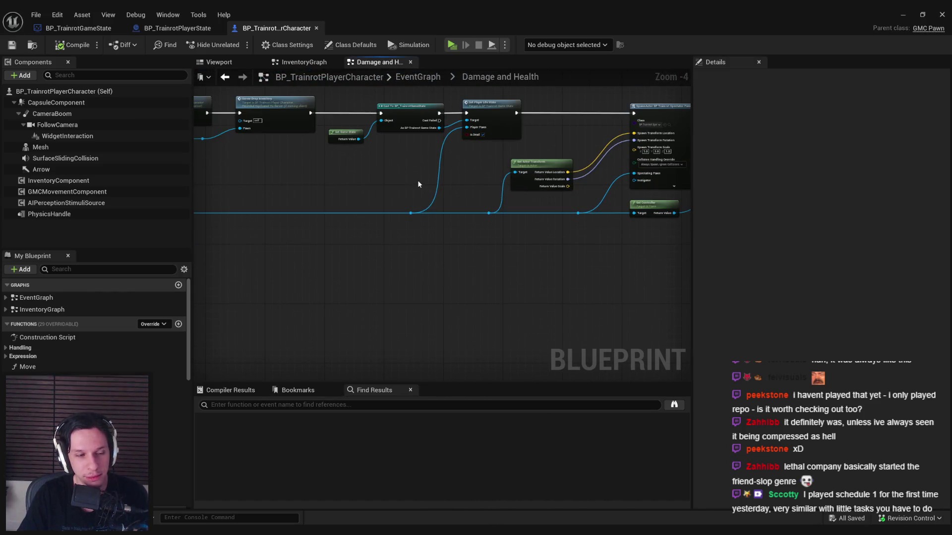
{"action": "mouse_move", "coordinate": [417, 187]}
{"action": "left_mouse_down"}
{"action": "mouse_move", "coordinate": [471, 206]}
{"action": "mouse_move", "coordinate": [459, 293]}
{"action": "mouse_move", "coordinate": [415, 315]}
{"action": "mouse_move", "coordinate": [489, 344]}
{"action": "mouse_move", "coordinate": [386, 293]}
{"action": "mouse_move", "coordinate": [391, 347]}
{"action": "mouse_move", "coordinate": [498, 344]}
{"action": "left_mouse_up"}
{"action": "scroll", "coordinate": [498, 344], "scroll_direction": "up", "scroll_amount": 1}
{"action": "left_click_drag", "start_coordinate": [385, 316], "coordinate": [383, 340]}
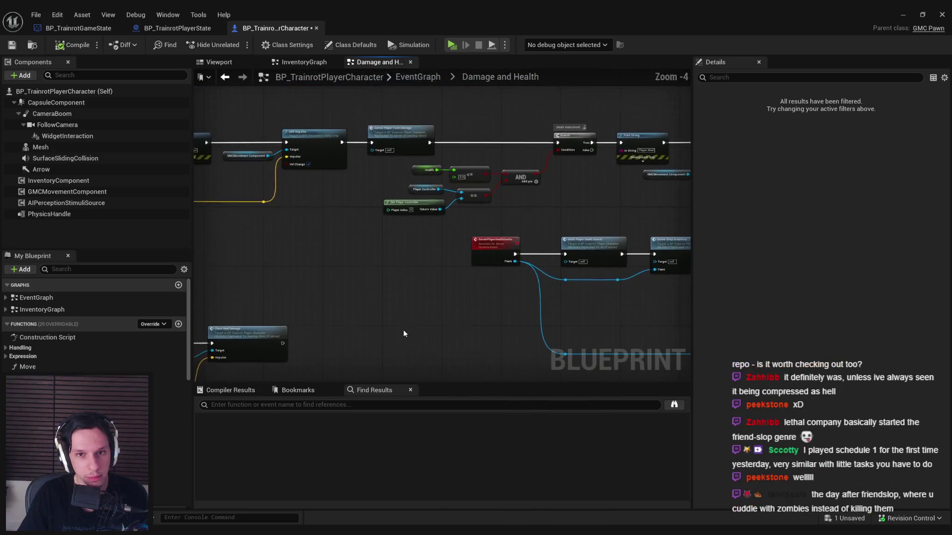
{"action": "scroll", "coordinate": [346, 170], "scroll_direction": "up", "scroll_amount": 2}
{"action": "left_click_drag", "start_coordinate": [470, 189], "coordinate": [471, 191]}
{"action": "key", "text": "q"}
{"action": "left_click", "coordinate": [476, 214]}
{"action": "left_click", "coordinate": [12, 45]}
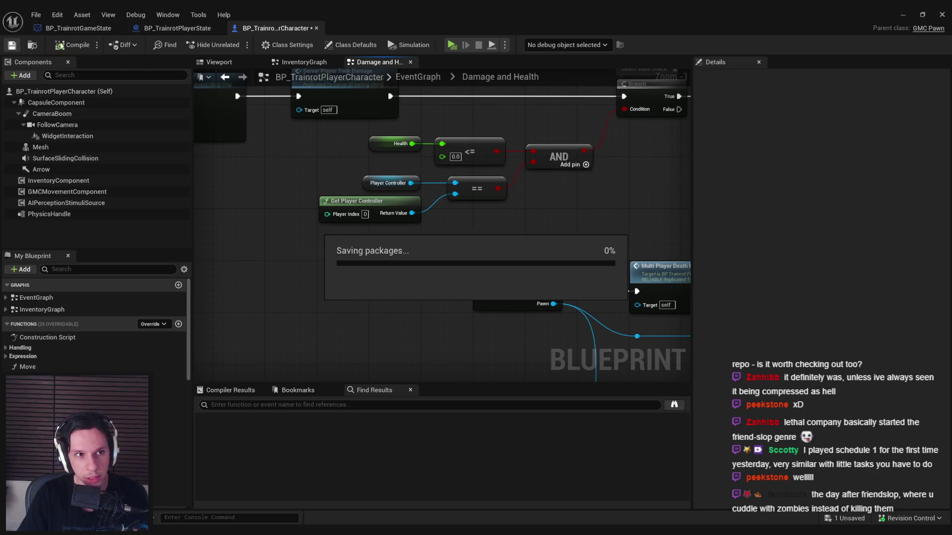
Pan through the ServerPlayerDeathEvents chain, inspecting the Print String, Add Impulse and Player Controller nodes
{"action": "left_click_drag", "start_coordinate": [485, 228], "coordinate": [306, 221]}
{"action": "scroll", "coordinate": [306, 222], "scroll_direction": "down", "scroll_amount": 2}
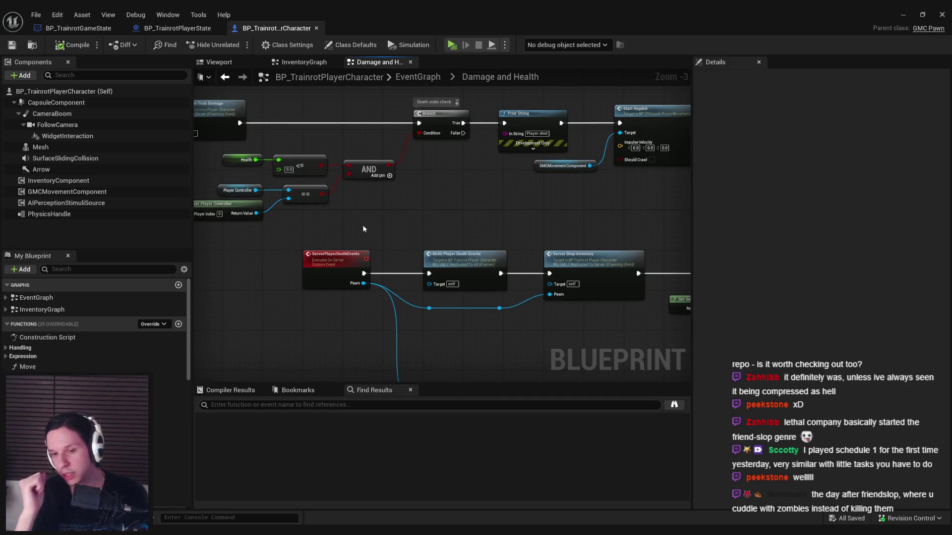
{"action": "scroll", "coordinate": [414, 229], "scroll_direction": "down", "scroll_amount": 2}
{"action": "mouse_move", "coordinate": [399, 240]}
{"action": "left_mouse_down"}
{"action": "mouse_move", "coordinate": [284, 206]}
{"action": "mouse_move", "coordinate": [314, 203]}
{"action": "left_mouse_up"}
{"action": "scroll", "coordinate": [445, 250], "scroll_direction": "up", "scroll_amount": 1}
{"action": "mouse_move", "coordinate": [445, 250]}
{"action": "left_mouse_down"}
{"action": "mouse_move", "coordinate": [553, 244]}
{"action": "mouse_move", "coordinate": [569, 252]}
{"action": "mouse_move", "coordinate": [525, 233]}
{"action": "left_mouse_up"}
{"action": "scroll", "coordinate": [501, 218], "scroll_direction": "up", "scroll_amount": 1}
{"action": "mouse_move", "coordinate": [432, 283]}
{"action": "left_mouse_down"}
{"action": "mouse_move", "coordinate": [373, 272]}
{"action": "mouse_move", "coordinate": [575, 247]}
{"action": "left_mouse_up"}
{"action": "scroll", "coordinate": [575, 246], "scroll_direction": "down", "scroll_amount": 2}
{"action": "scroll", "coordinate": [403, 255], "scroll_direction": "up", "scroll_amount": 3}
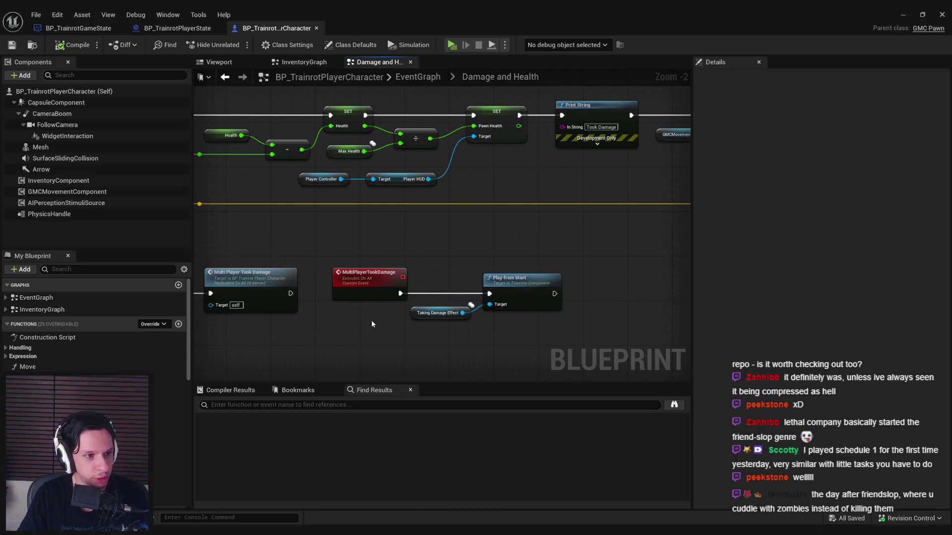
{"action": "scroll", "coordinate": [372, 319], "scroll_direction": "down", "scroll_amount": 3}
{"action": "left_click_drag", "start_coordinate": [323, 266], "coordinate": [319, 262]}
{"action": "scroll", "coordinate": [385, 251], "scroll_direction": "up", "scroll_amount": 2}
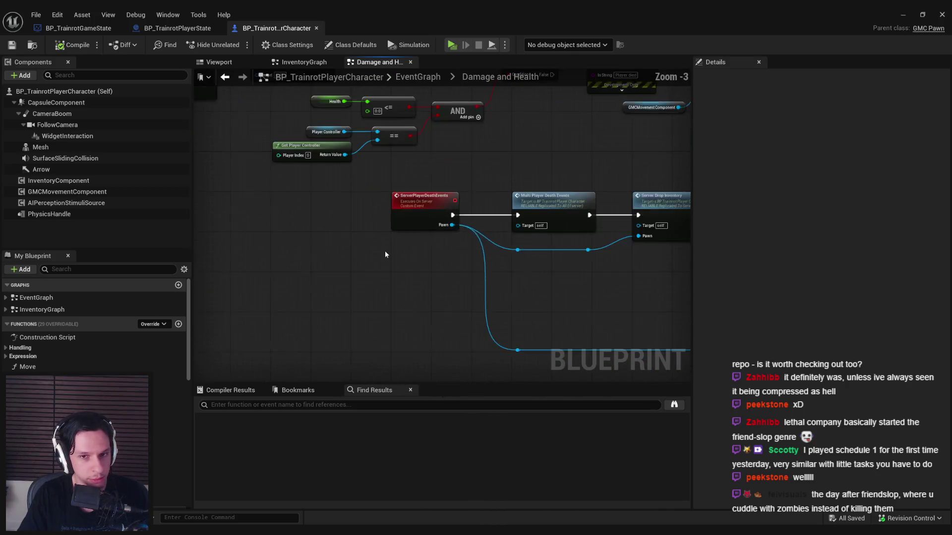
{"action": "scroll", "coordinate": [323, 269], "scroll_direction": "down", "scroll_amount": 2}
{"action": "scroll", "coordinate": [483, 293], "scroll_direction": "up", "scroll_amount": 2}
{"action": "scroll", "coordinate": [483, 293], "scroll_direction": "up", "scroll_amount": 1}
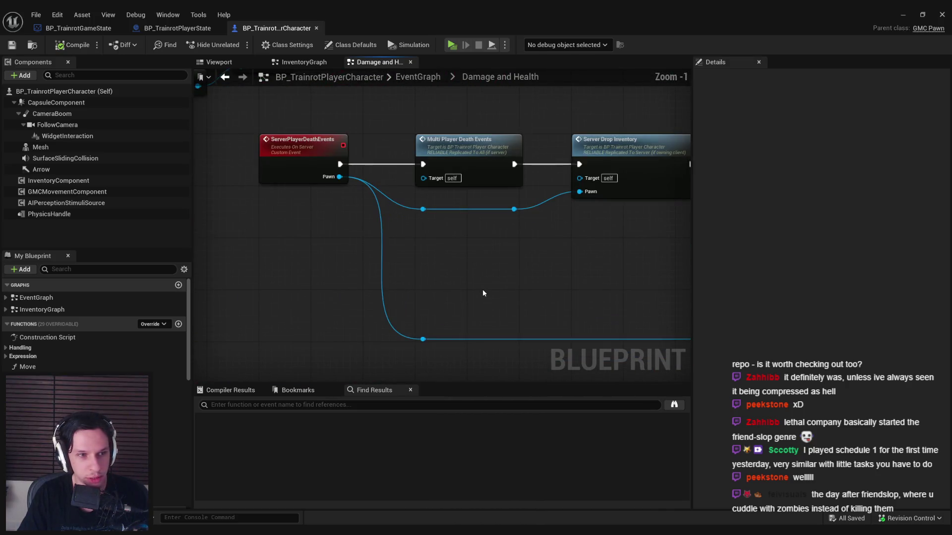
{"action": "scroll", "coordinate": [476, 297], "scroll_direction": "down", "scroll_amount": 2}
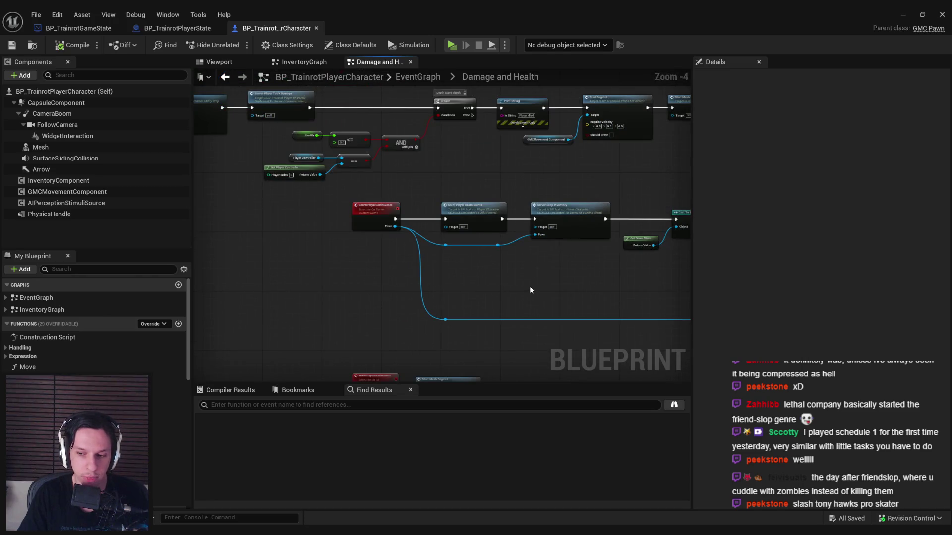
Shift Get Actor Transform and its reroute nodes right to straighten the spawn wires, and save
{"action": "left_click_drag", "start_coordinate": [530, 286], "coordinate": [321, 285]}
{"action": "scroll", "coordinate": [485, 279], "scroll_direction": "up", "scroll_amount": 2}
{"action": "left_click_drag", "start_coordinate": [497, 281], "coordinate": [387, 271]}
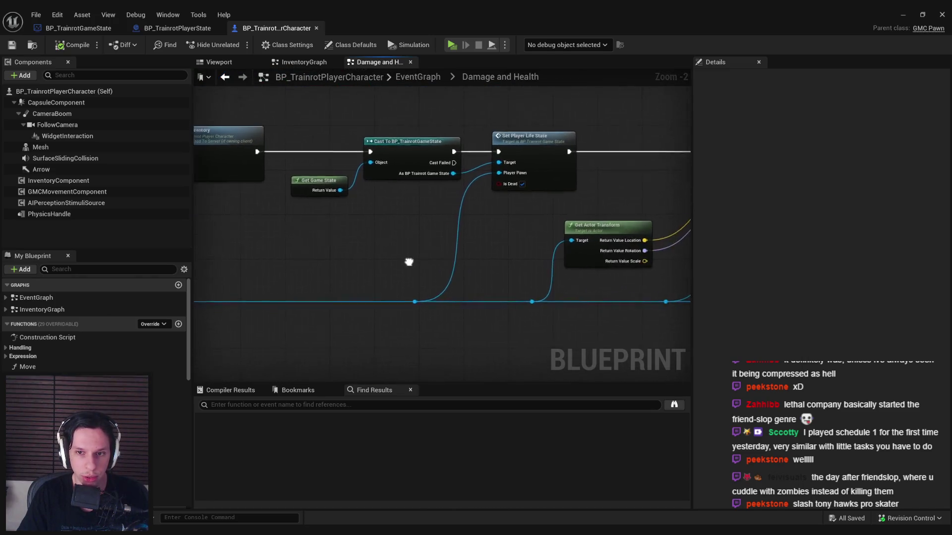
{"action": "scroll", "coordinate": [374, 257], "scroll_direction": "down", "scroll_amount": 1}
{"action": "scroll", "coordinate": [452, 269], "scroll_direction": "up", "scroll_amount": 2}
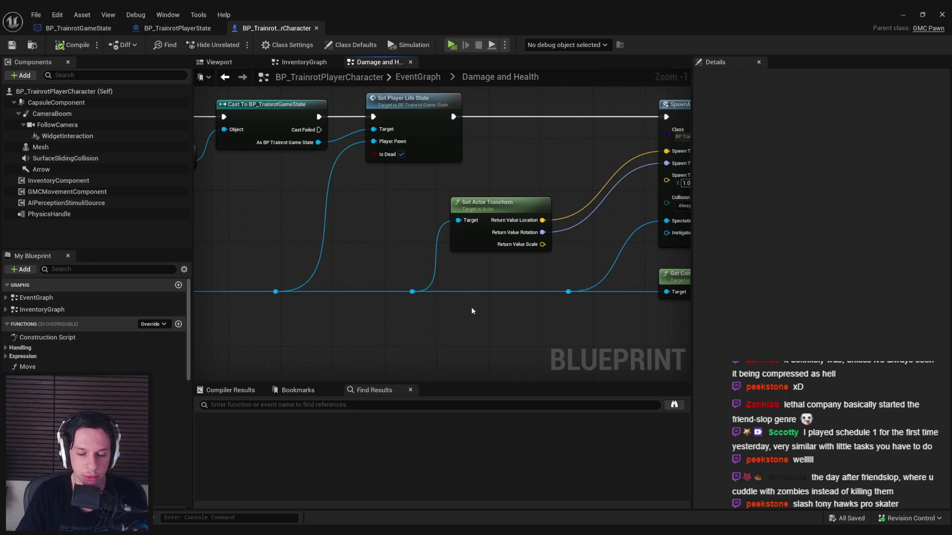
{"action": "left_click_drag", "start_coordinate": [470, 310], "coordinate": [406, 315]}
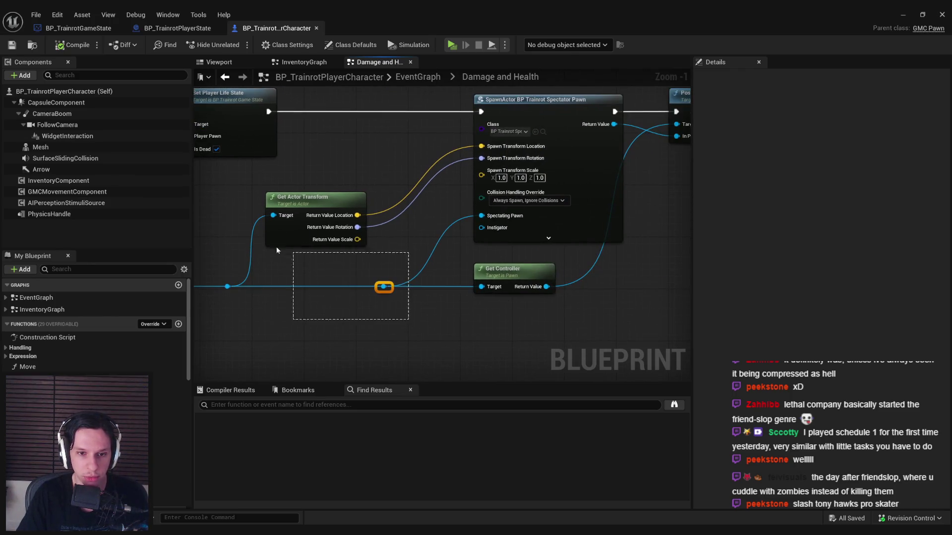
{"action": "left_click_drag", "start_coordinate": [284, 248], "coordinate": [209, 238]}
{"action": "left_click_drag", "start_coordinate": [352, 238], "coordinate": [386, 238]}
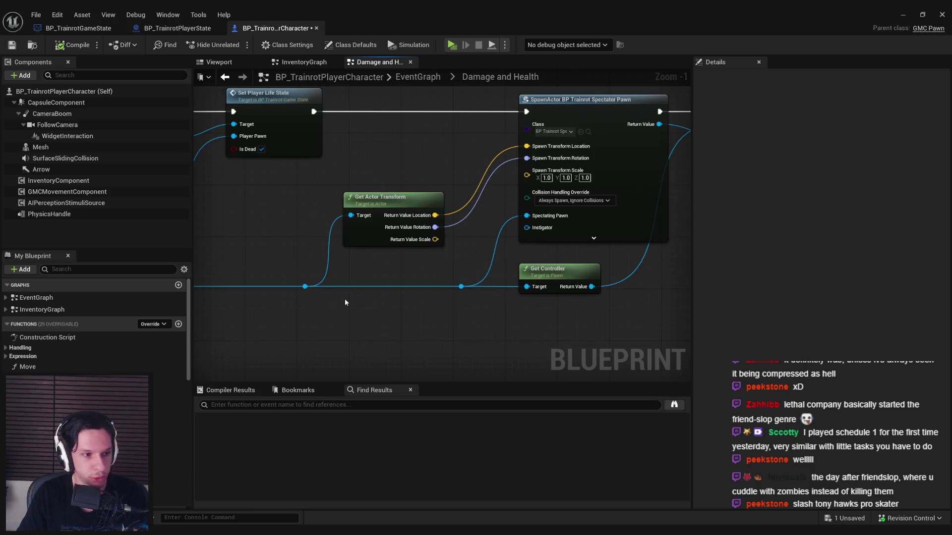
{"action": "left_click_drag", "start_coordinate": [272, 257], "coordinate": [484, 283]}
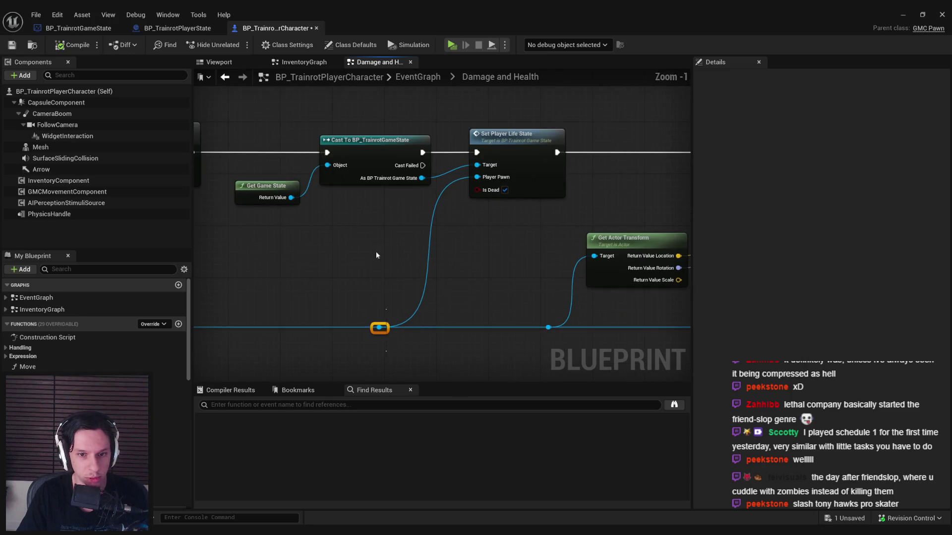
{"action": "left_click", "coordinate": [12, 45]}
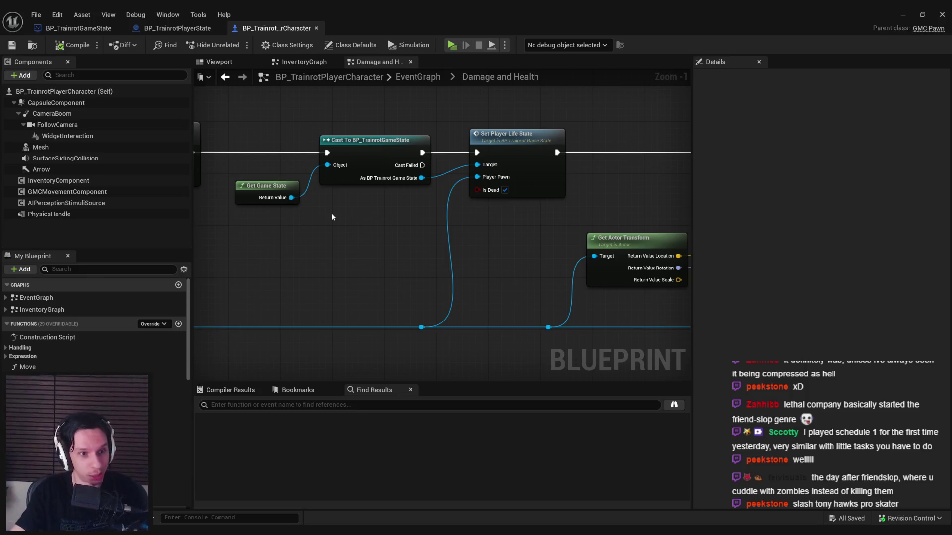
{"action": "left_click_drag", "start_coordinate": [397, 259], "coordinate": [495, 237]}
{"action": "scroll", "coordinate": [495, 236], "scroll_direction": "down", "scroll_amount": 2}
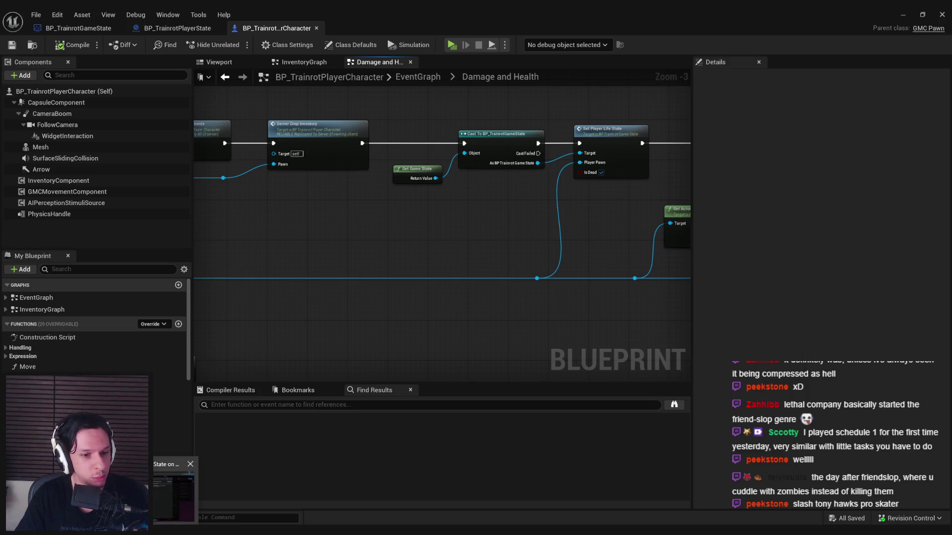
{"action": "key", "text": "alt+Tab"}
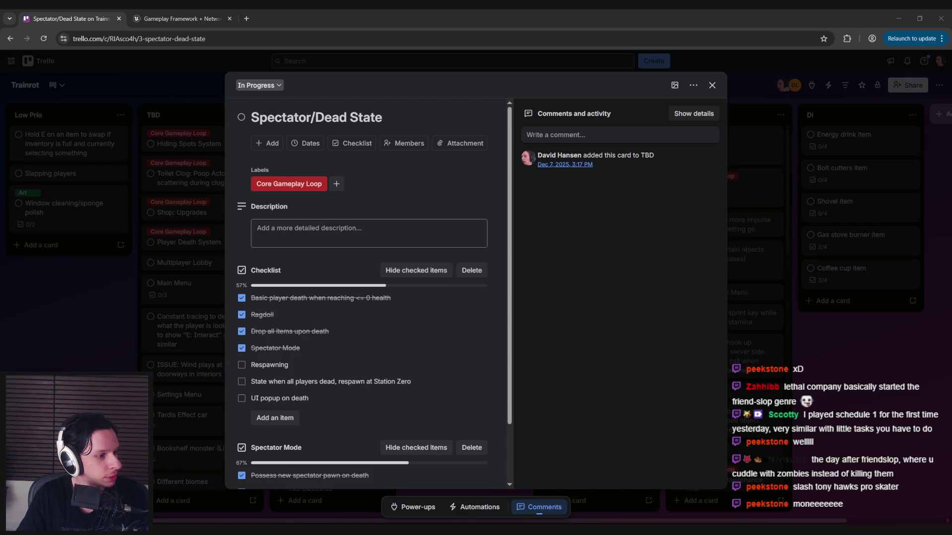
{"action": "left_click_drag", "start_coordinate": [84, 126], "coordinate": [281, 19]}
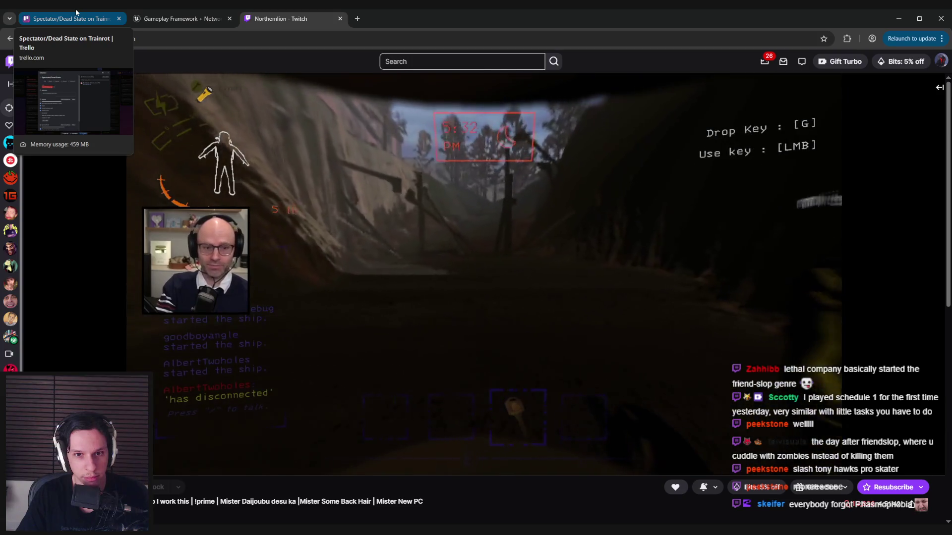
{"action": "left_click", "coordinate": [77, 11]}
{"action": "left_click", "coordinate": [899, 18]}
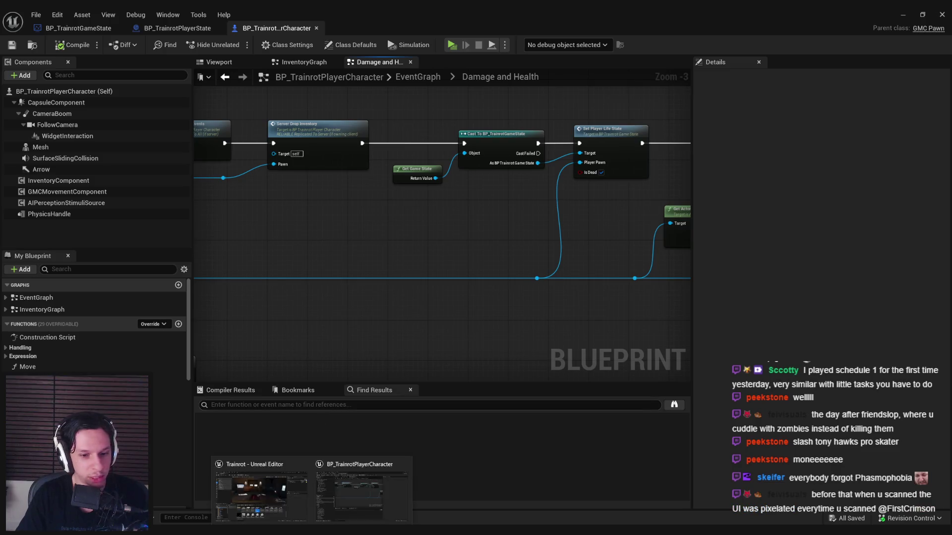
Raise and align the two reroute nodes on the pawn wire, then save
{"action": "scroll", "coordinate": [332, 368], "scroll_direction": "down", "scroll_amount": 2}
{"action": "mouse_move", "coordinate": [423, 325]}
{"action": "left_mouse_down"}
{"action": "mouse_move", "coordinate": [472, 334]}
{"action": "mouse_move", "coordinate": [282, 326]}
{"action": "left_mouse_up"}
{"action": "scroll", "coordinate": [376, 308], "scroll_direction": "up", "scroll_amount": 1}
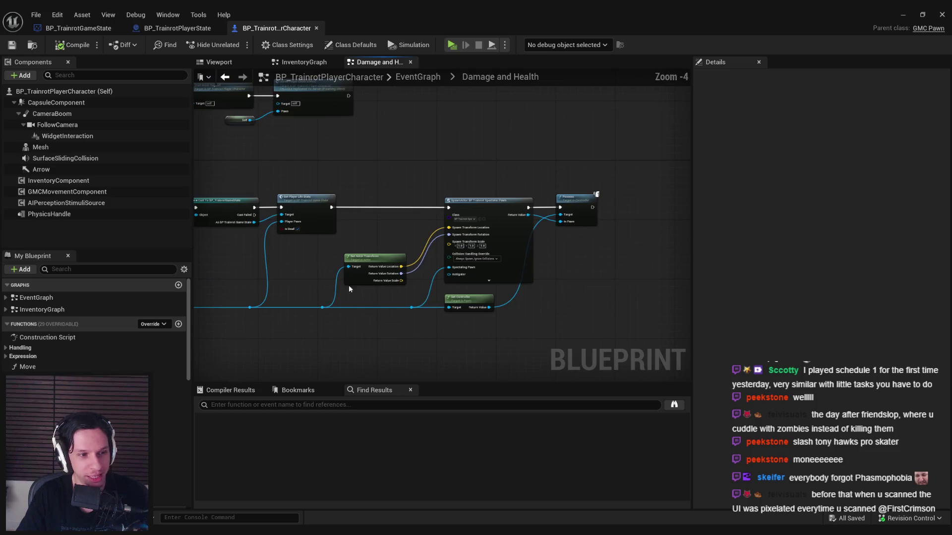
{"action": "scroll", "coordinate": [313, 290], "scroll_direction": "up", "scroll_amount": 1}
{"action": "scroll", "coordinate": [606, 276], "scroll_direction": "down", "scroll_amount": 2}
{"action": "left_click_drag", "start_coordinate": [606, 276], "coordinate": [615, 298]}
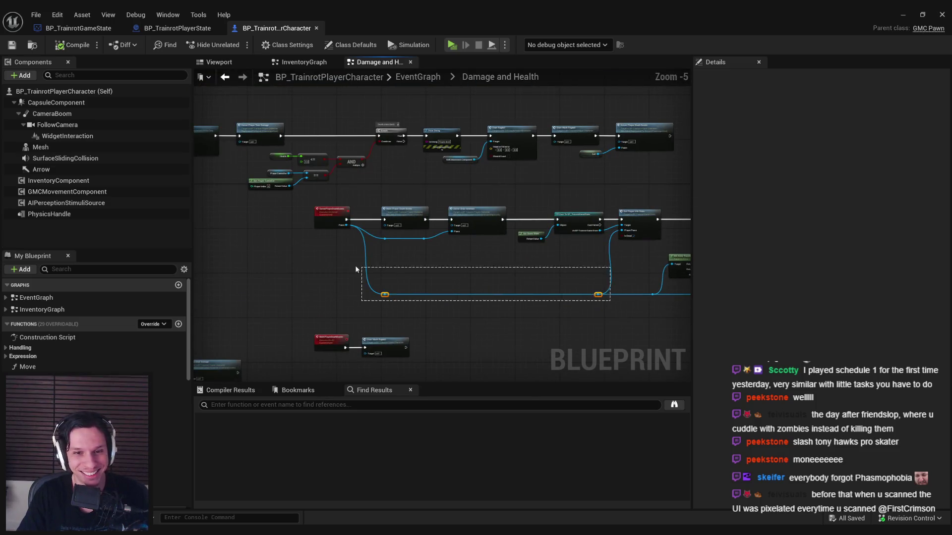
{"action": "left_click_drag", "start_coordinate": [358, 269], "coordinate": [358, 269]}
{"action": "left_click_drag", "start_coordinate": [620, 310], "coordinate": [451, 329]}
{"action": "key", "text": "q"}
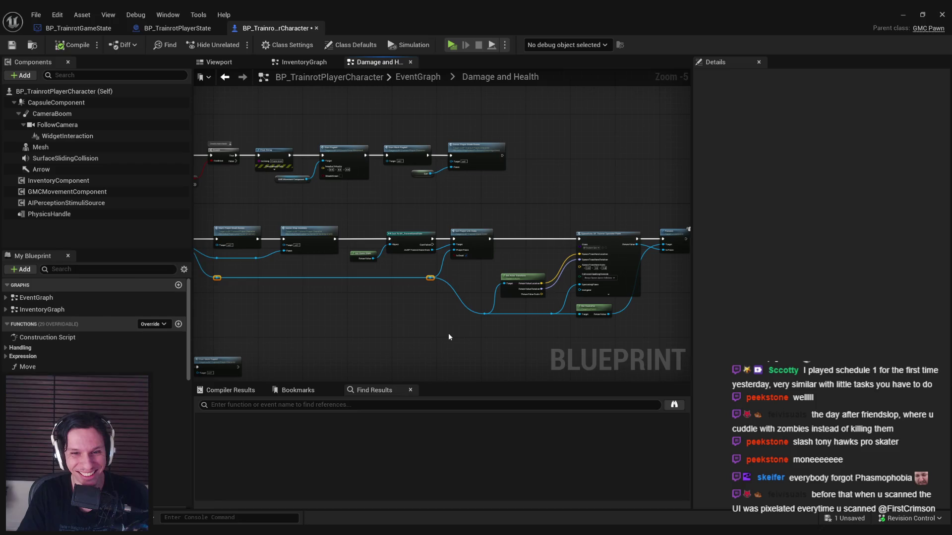
{"action": "scroll", "coordinate": [433, 278], "scroll_direction": "up", "scroll_amount": 5}
{"action": "left_click", "coordinate": [488, 245]}
{"action": "left_click", "coordinate": [11, 45]}
Move Get Actor Transform up toward SpawnActor, save, and switch to the player state blueprint
{"action": "left_click_drag", "start_coordinate": [515, 274], "coordinate": [486, 264]}
{"action": "scroll", "coordinate": [486, 264], "scroll_direction": "down", "scroll_amount": 5}
{"action": "scroll", "coordinate": [333, 255], "scroll_direction": "up", "scroll_amount": 4}
{"action": "left_click_drag", "start_coordinate": [333, 251], "coordinate": [318, 272]}
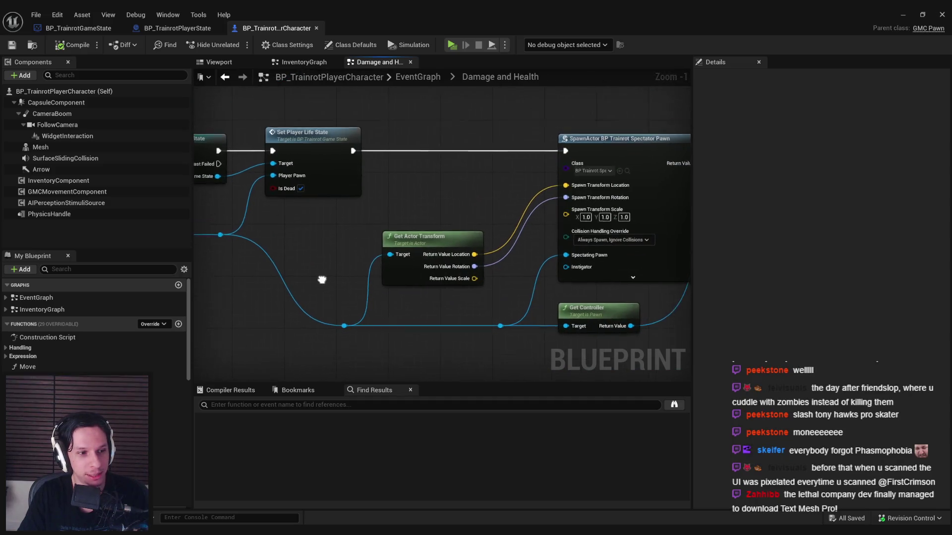
{"action": "scroll", "coordinate": [374, 248], "scroll_direction": "down", "scroll_amount": 3}
{"action": "left_click_drag", "start_coordinate": [374, 248], "coordinate": [613, 239]}
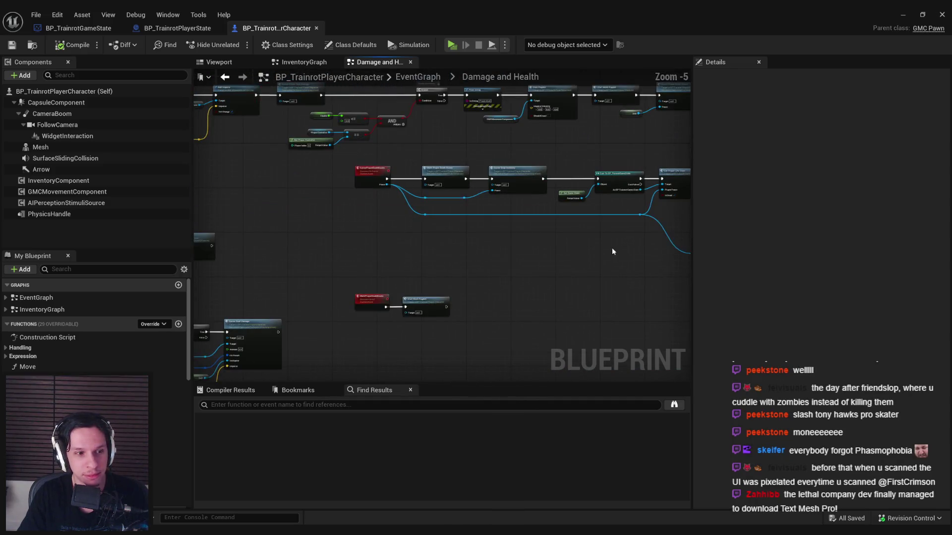
{"action": "scroll", "coordinate": [314, 285], "scroll_direction": "up", "scroll_amount": 2}
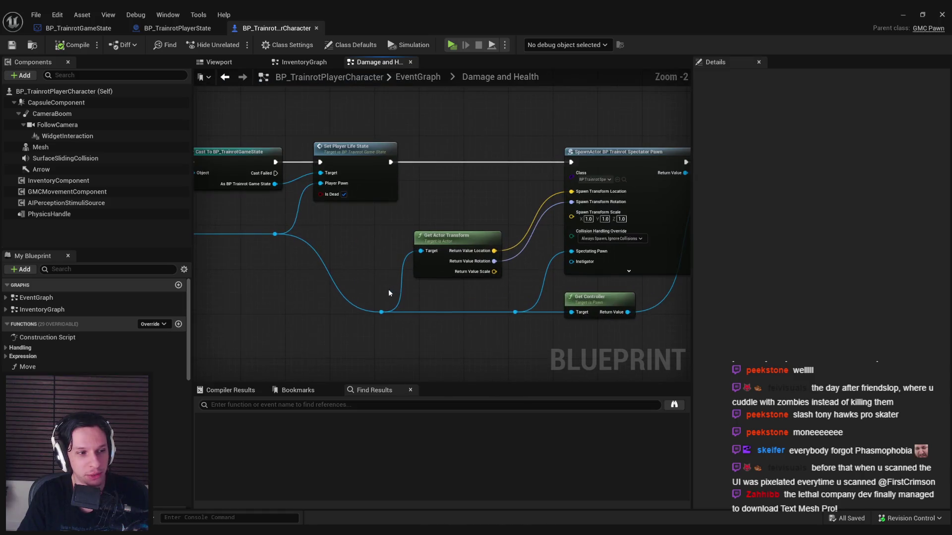
{"action": "left_click_drag", "start_coordinate": [390, 294], "coordinate": [329, 238]}
{"action": "scroll", "coordinate": [414, 256], "scroll_direction": "up", "scroll_amount": 1}
{"action": "left_click_drag", "start_coordinate": [413, 255], "coordinate": [391, 315]}
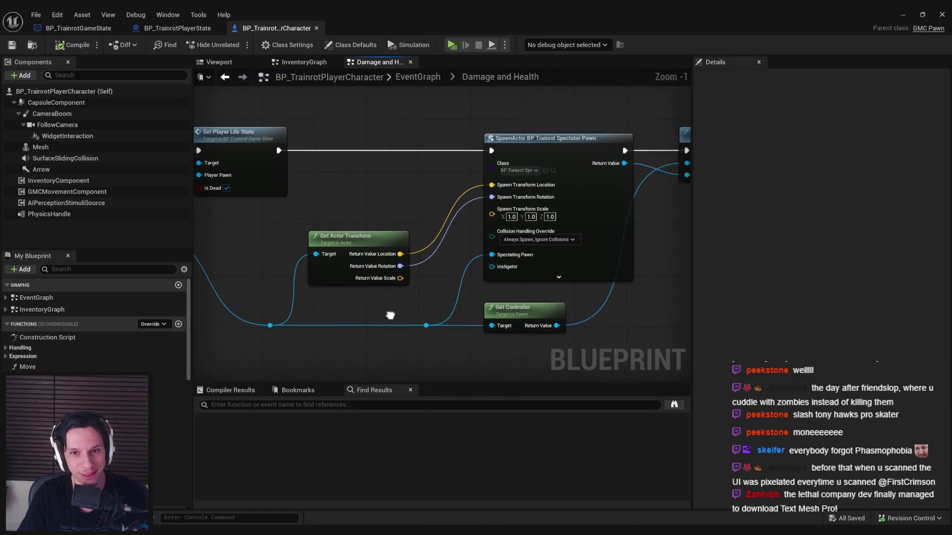
{"action": "left_click_drag", "start_coordinate": [344, 281], "coordinate": [362, 228]}
{"action": "left_click", "coordinate": [410, 308]}
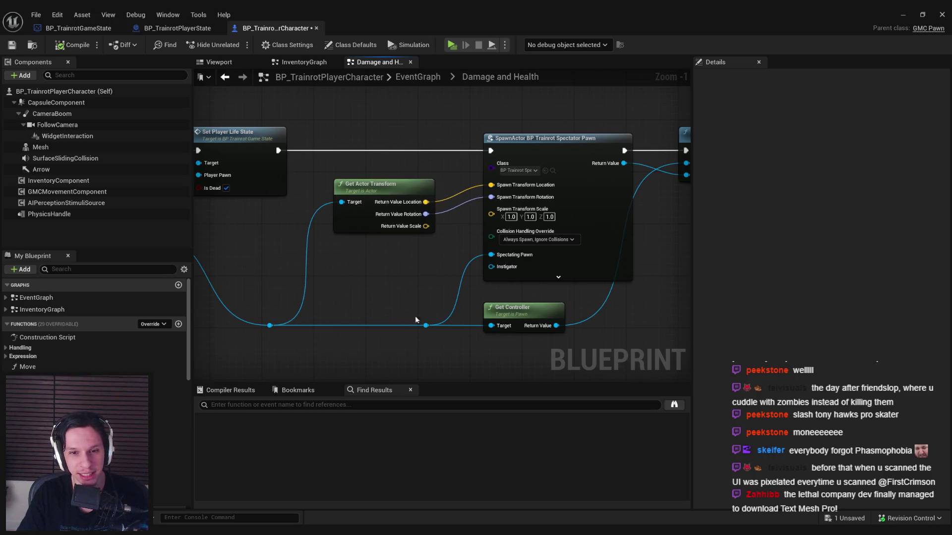
{"action": "left_click", "coordinate": [10, 47]}
{"action": "scroll", "coordinate": [510, 219], "scroll_direction": "down", "scroll_amount": 5}
{"action": "left_click_drag", "start_coordinate": [510, 219], "coordinate": [577, 226]}
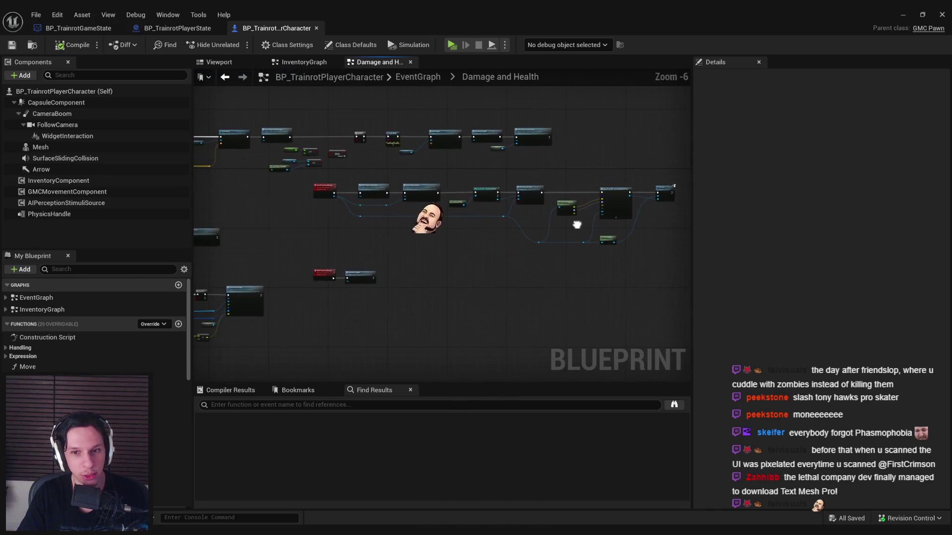
{"action": "scroll", "coordinate": [590, 232], "scroll_direction": "up", "scroll_amount": 3}
{"action": "scroll", "coordinate": [525, 235], "scroll_direction": "down", "scroll_amount": 3}
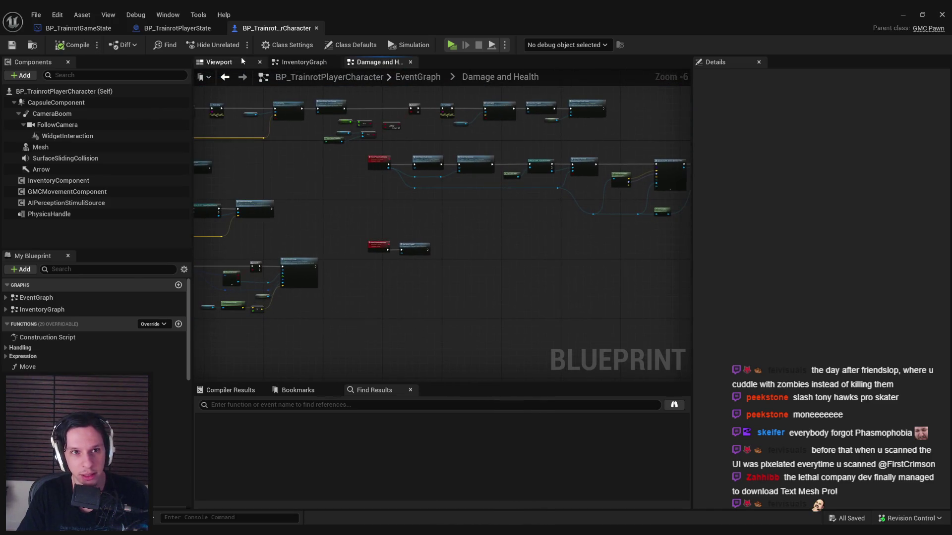
{"action": "left_click", "coordinate": [179, 29]}
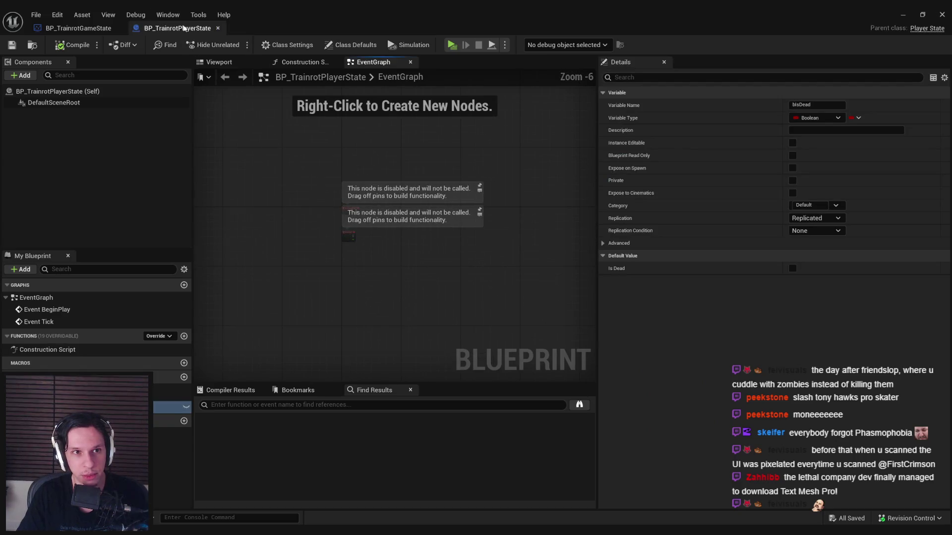
Close BP_TrainrotPlayerState and review the SET, Format Text, Player Array and cast nodes
{"action": "left_click", "coordinate": [218, 29]}
{"action": "scroll", "coordinate": [426, 213], "scroll_direction": "up", "scroll_amount": 4}
{"action": "scroll", "coordinate": [421, 221], "scroll_direction": "down", "scroll_amount": 1}
{"action": "mouse_move", "coordinate": [421, 221]}
{"action": "left_mouse_down"}
{"action": "mouse_move", "coordinate": [460, 228]}
{"action": "mouse_move", "coordinate": [486, 298]}
{"action": "mouse_move", "coordinate": [568, 302]}
{"action": "left_mouse_up"}
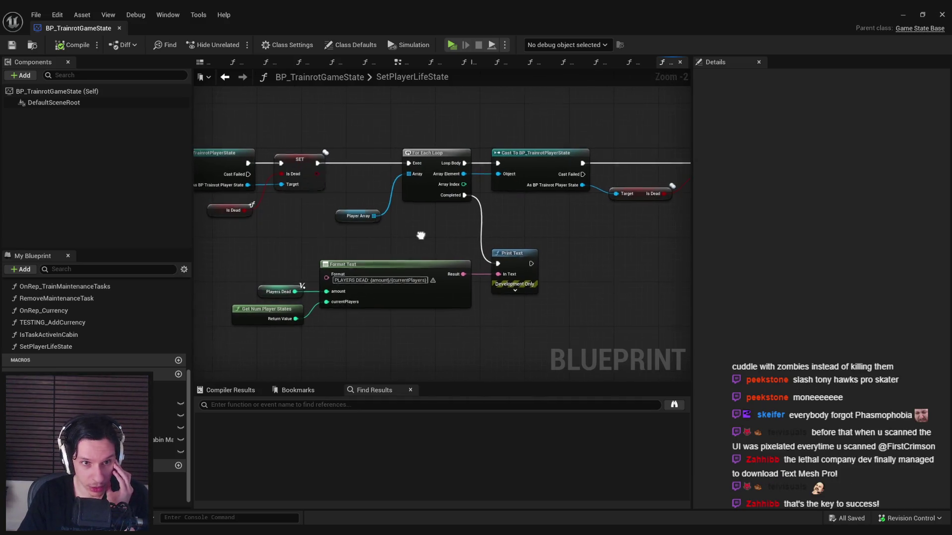
{"action": "left_click_drag", "start_coordinate": [420, 239], "coordinate": [464, 231]}
Switch to BP_TrainrotGameState's TrainStateTick function graph and look over its nodes
{"action": "scroll", "coordinate": [50, 312], "scroll_direction": "up", "scroll_amount": 5}
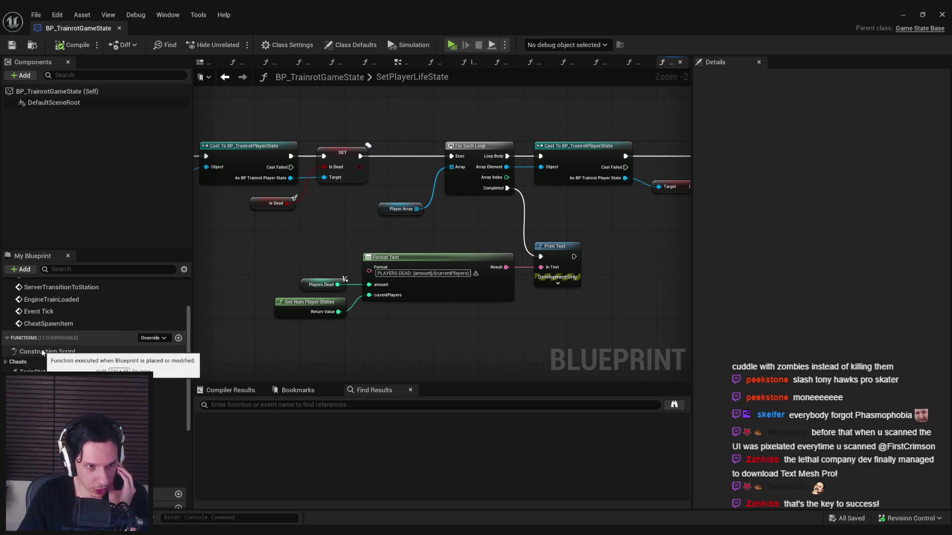
{"action": "scroll", "coordinate": [45, 351], "scroll_direction": "up", "scroll_amount": 5}
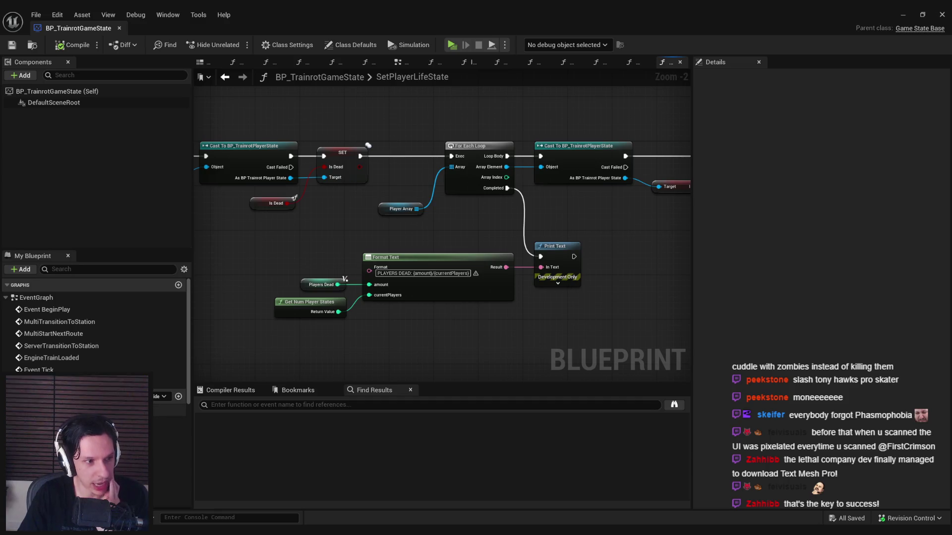
{"action": "left_click", "coordinate": [600, 62]}
{"action": "mouse_move", "coordinate": [456, 296]}
{"action": "left_mouse_down"}
{"action": "mouse_move", "coordinate": [407, 266]}
{"action": "mouse_move", "coordinate": [235, 253]}
{"action": "mouse_move", "coordinate": [294, 270]}
{"action": "mouse_move", "coordinate": [263, 244]}
{"action": "left_mouse_up"}
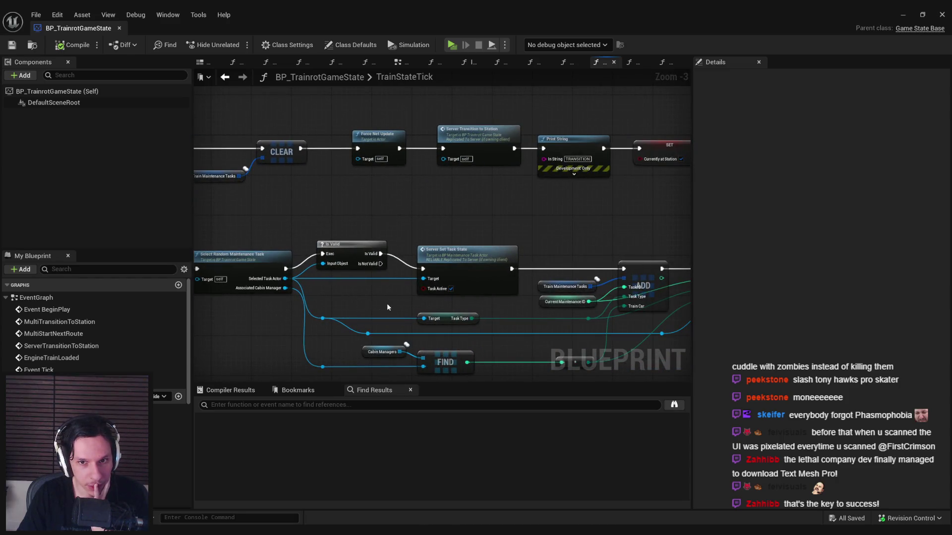
Jump from the Server Transition to Station call to its event definition in the EventGraph
{"action": "left_click_drag", "start_coordinate": [386, 308], "coordinate": [297, 296]}
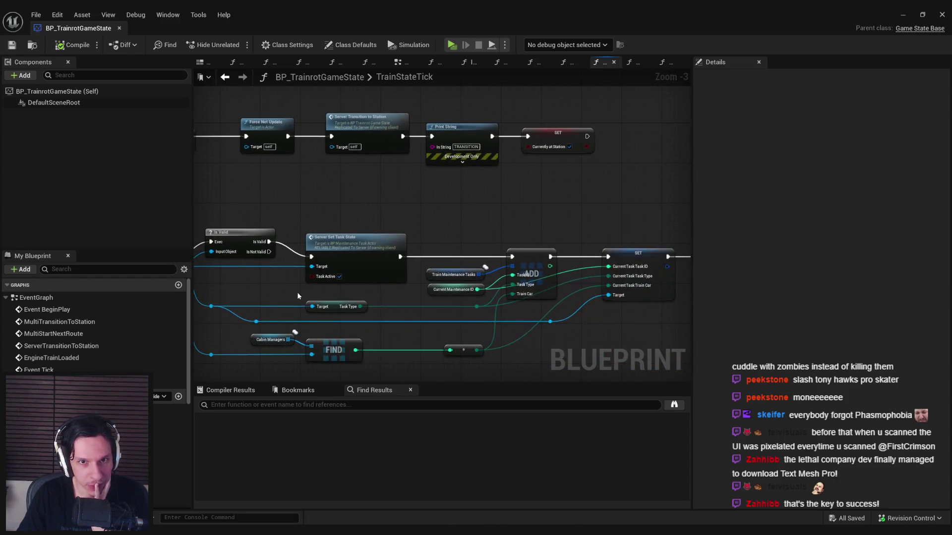
{"action": "left_click", "coordinate": [373, 139]}
{"action": "double_click", "coordinate": [373, 138]}
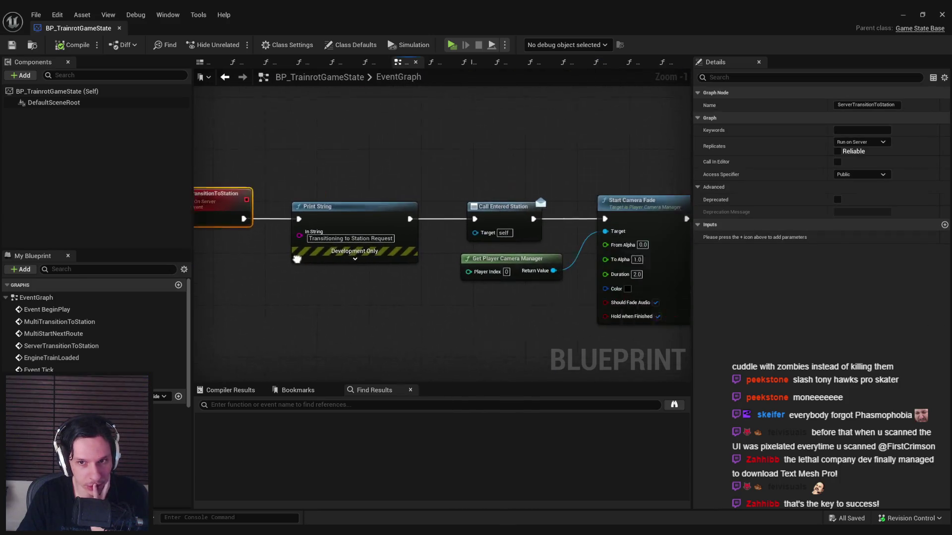
{"action": "scroll", "coordinate": [278, 267], "scroll_direction": "down", "scroll_amount": 2}
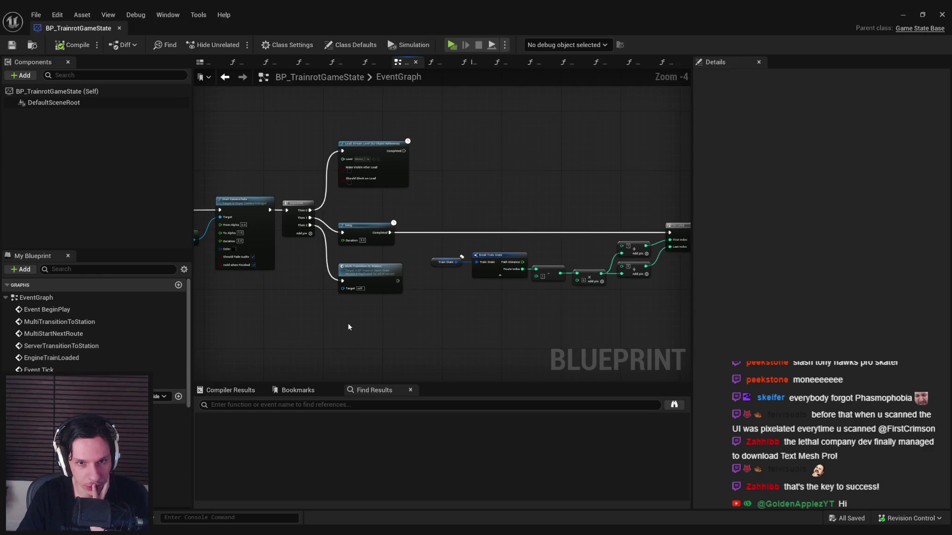
{"action": "mouse_move", "coordinate": [359, 329]}
{"action": "left_mouse_down"}
{"action": "mouse_move", "coordinate": [431, 326]}
{"action": "mouse_move", "coordinate": [252, 306]}
{"action": "left_mouse_up"}
{"action": "left_click_drag", "start_coordinate": [437, 327], "coordinate": [273, 302]}
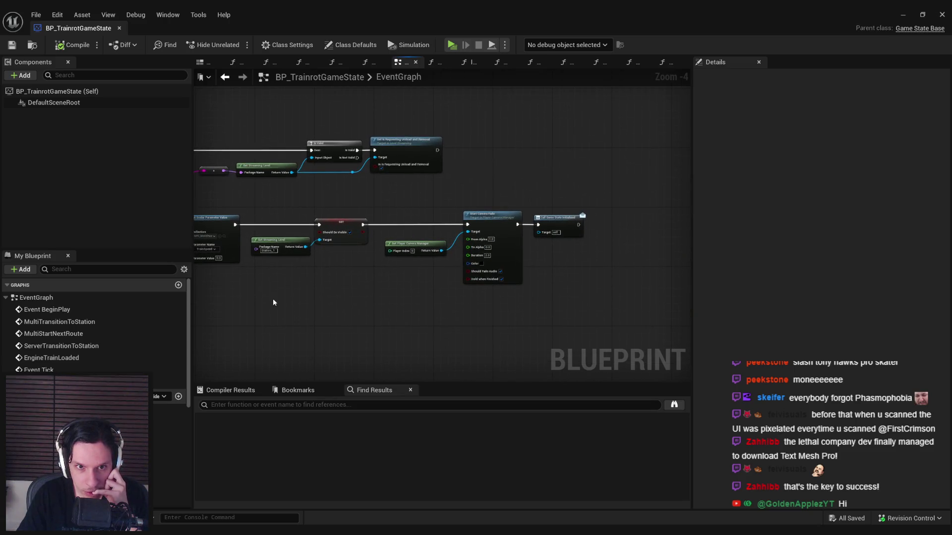
Inspect the Sequence, For Loop, Break Train State and Start Camera Fade nodes
{"action": "left_click_drag", "start_coordinate": [555, 303], "coordinate": [357, 291]}
{"action": "left_click_drag", "start_coordinate": [620, 352], "coordinate": [554, 298]}
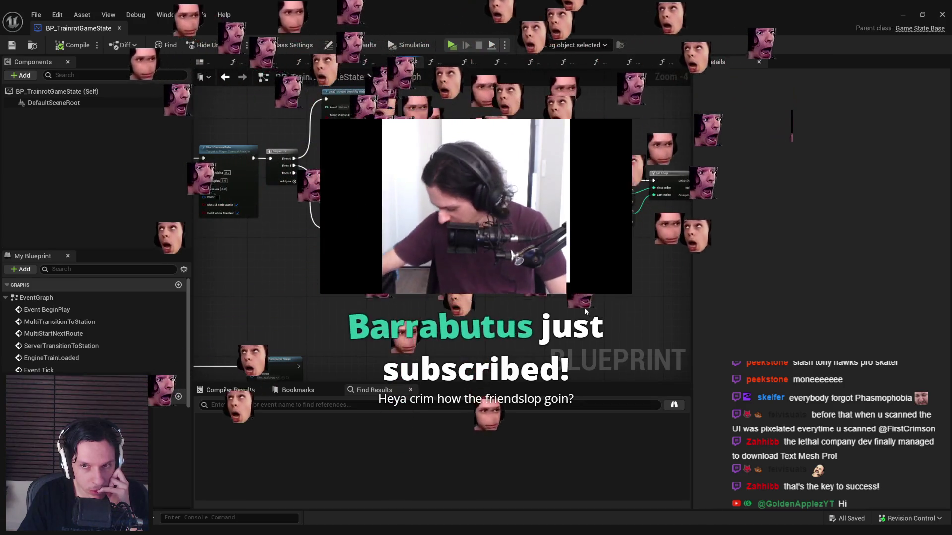
{"action": "left_click_drag", "start_coordinate": [585, 310], "coordinate": [398, 299]}
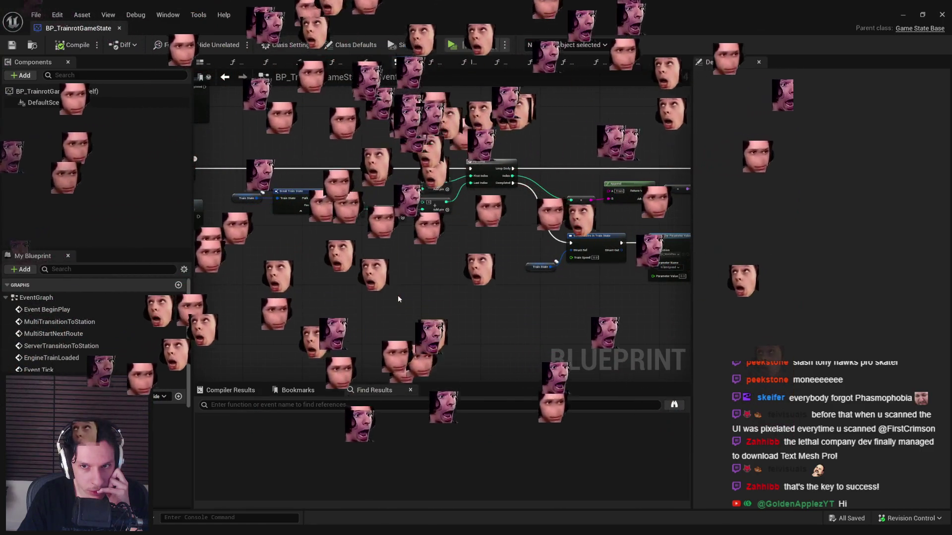
{"action": "scroll", "coordinate": [397, 299], "scroll_direction": "up", "scroll_amount": 5}
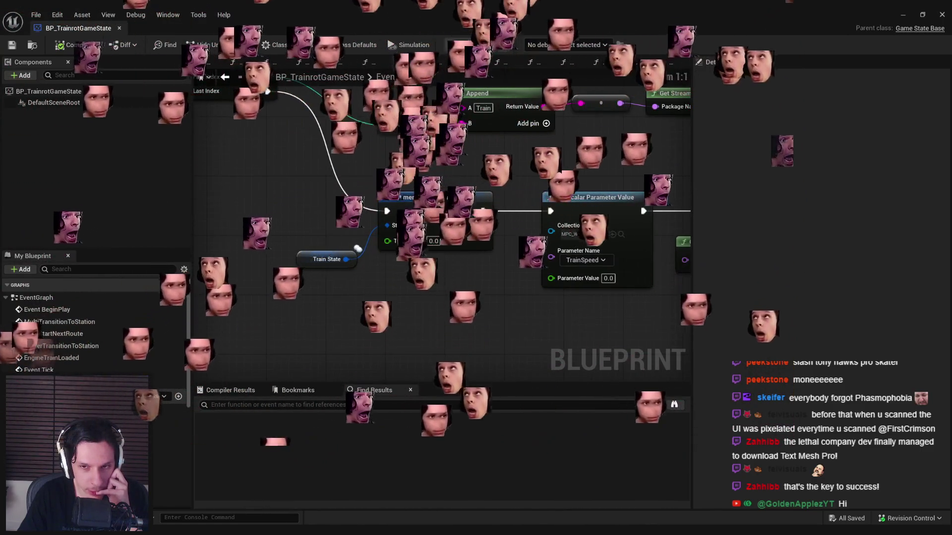
{"action": "scroll", "coordinate": [390, 266], "scroll_direction": "down", "scroll_amount": 4}
{"action": "mouse_move", "coordinate": [340, 278]}
{"action": "left_mouse_down"}
{"action": "mouse_move", "coordinate": [415, 278]}
{"action": "mouse_move", "coordinate": [223, 266]}
{"action": "left_mouse_up"}
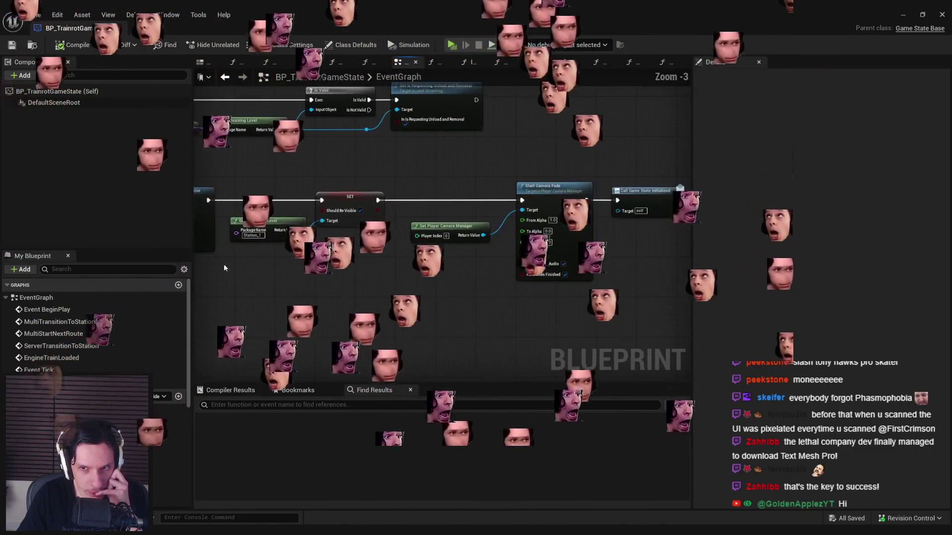
{"action": "scroll", "coordinate": [372, 286], "scroll_direction": "down", "scroll_amount": 1}
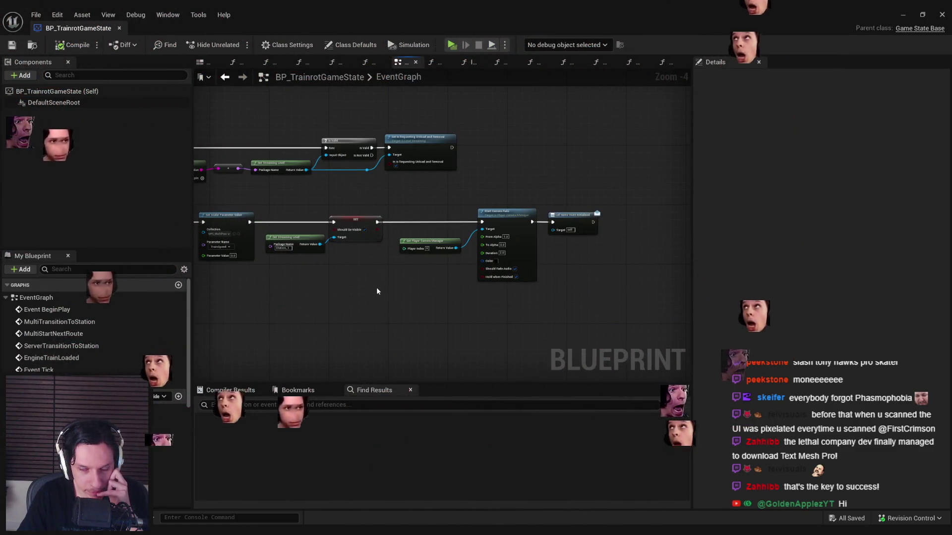
{"action": "left_click_drag", "start_coordinate": [376, 291], "coordinate": [418, 220]}
{"action": "scroll", "coordinate": [418, 219], "scroll_direction": "up", "scroll_amount": 1}
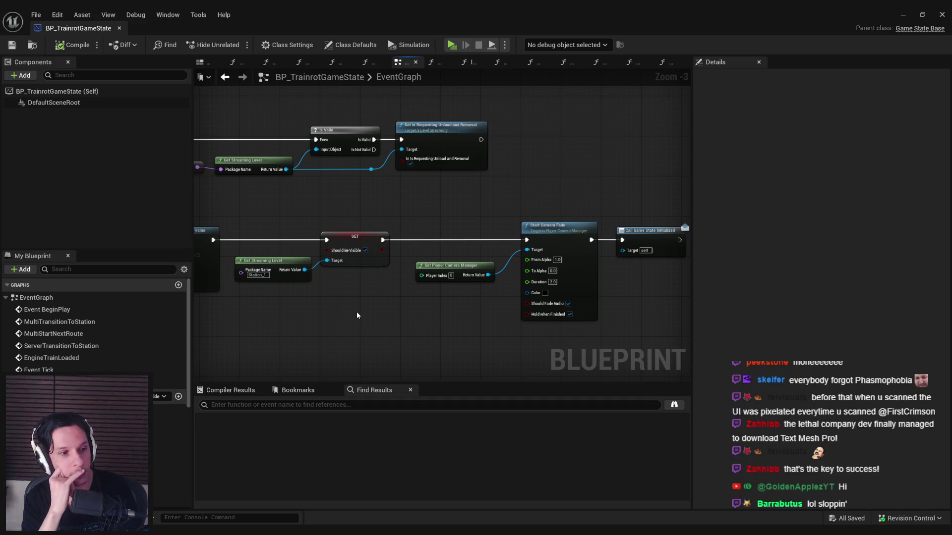
{"action": "scroll", "coordinate": [356, 311], "scroll_direction": "down", "scroll_amount": 1}
Survey the Delay, Load Stream Level and Call Entered Station nodes of the transition chain
{"action": "left_click_drag", "start_coordinate": [356, 311], "coordinate": [553, 291]}
{"action": "scroll", "coordinate": [412, 300], "scroll_direction": "up", "scroll_amount": 1}
{"action": "scroll", "coordinate": [433, 251], "scroll_direction": "up", "scroll_amount": 1}
{"action": "left_click_drag", "start_coordinate": [362, 249], "coordinate": [409, 326]}
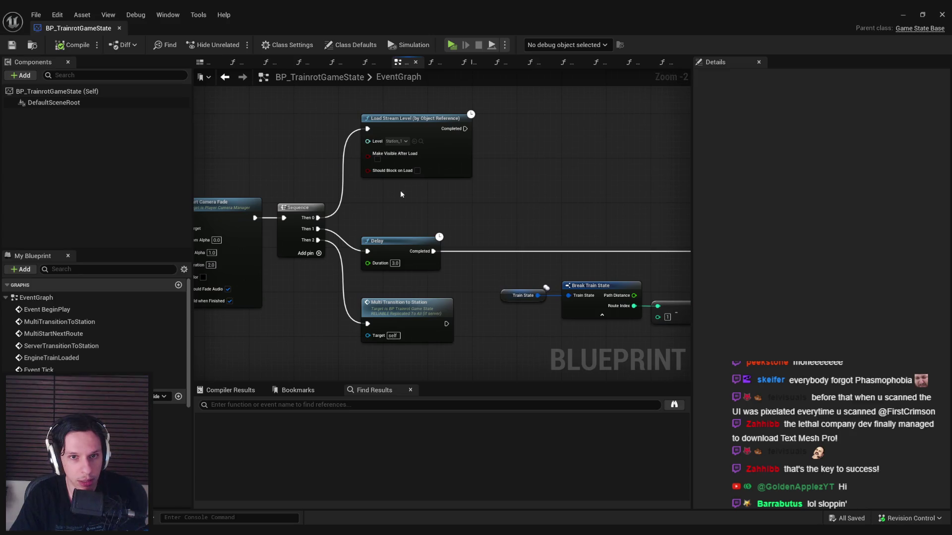
{"action": "left_click_drag", "start_coordinate": [327, 273], "coordinate": [567, 239]}
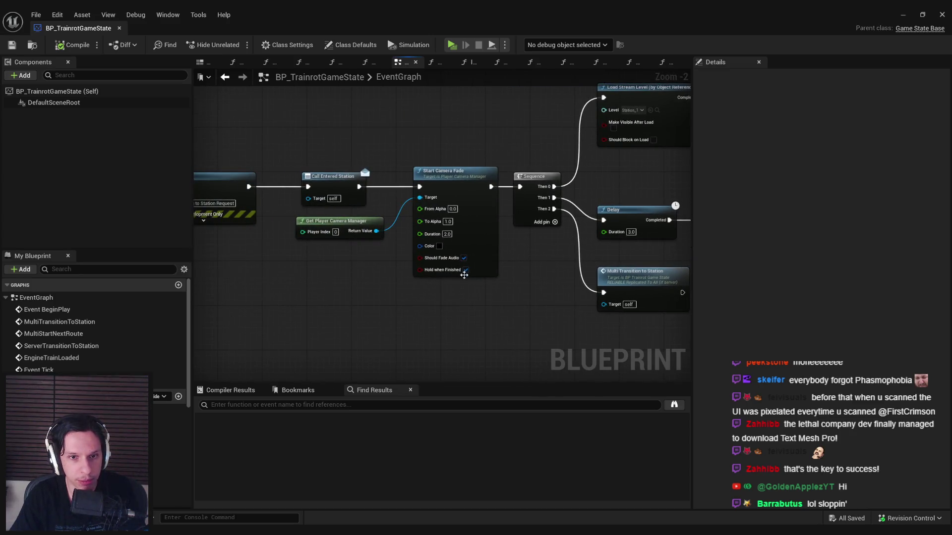
{"action": "scroll", "coordinate": [478, 277], "scroll_direction": "down", "scroll_amount": 1}
{"action": "left_click_drag", "start_coordinate": [446, 258], "coordinate": [277, 237]}
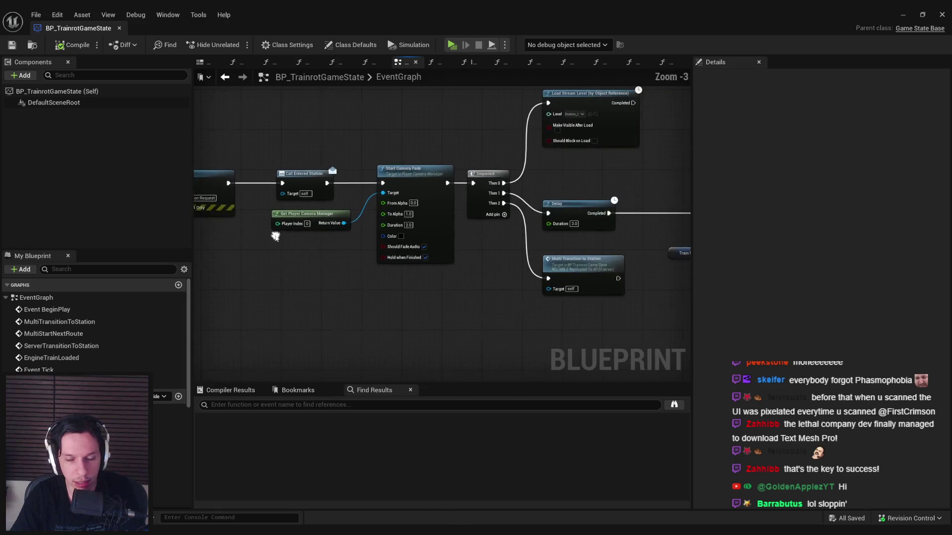
{"action": "mouse_move", "coordinate": [496, 267]}
{"action": "left_mouse_down"}
{"action": "mouse_move", "coordinate": [435, 291]}
{"action": "mouse_move", "coordinate": [449, 270]}
{"action": "mouse_move", "coordinate": [340, 288]}
{"action": "left_mouse_up"}
{"action": "scroll", "coordinate": [495, 279], "scroll_direction": "up", "scroll_amount": 2}
{"action": "scroll", "coordinate": [495, 280], "scroll_direction": "down", "scroll_amount": 2}
{"action": "scroll", "coordinate": [340, 287], "scroll_direction": "up", "scroll_amount": 1}
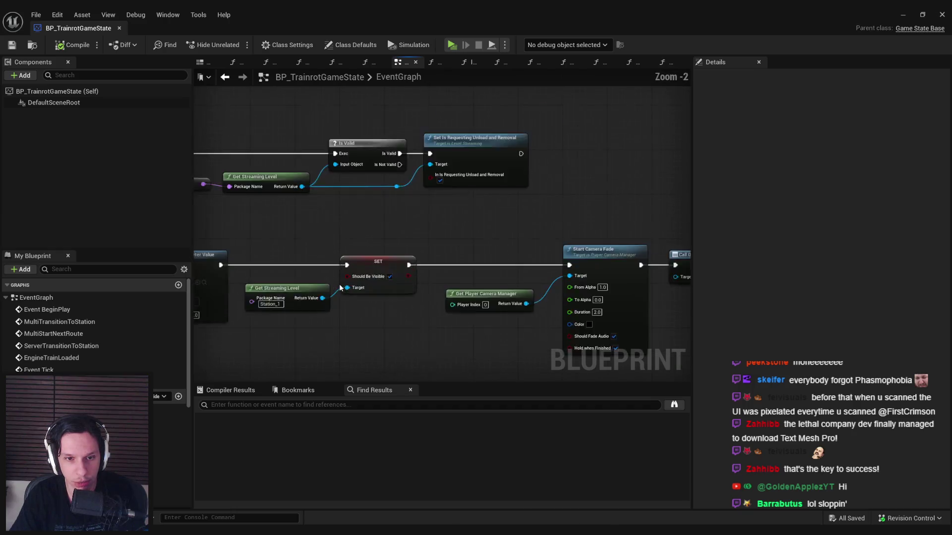
{"action": "scroll", "coordinate": [340, 288], "scroll_direction": "up", "scroll_amount": 1}
{"action": "scroll", "coordinate": [391, 356], "scroll_direction": "down", "scroll_amount": 1}
Nudge the Get Streaming Level and SET nodes right, then compile and save
{"action": "left_click_drag", "start_coordinate": [387, 344], "coordinate": [316, 271]}
{"action": "left_click_drag", "start_coordinate": [395, 284], "coordinate": [406, 284]}
{"action": "left_click", "coordinate": [397, 352]}
{"action": "left_click", "coordinate": [12, 45]}
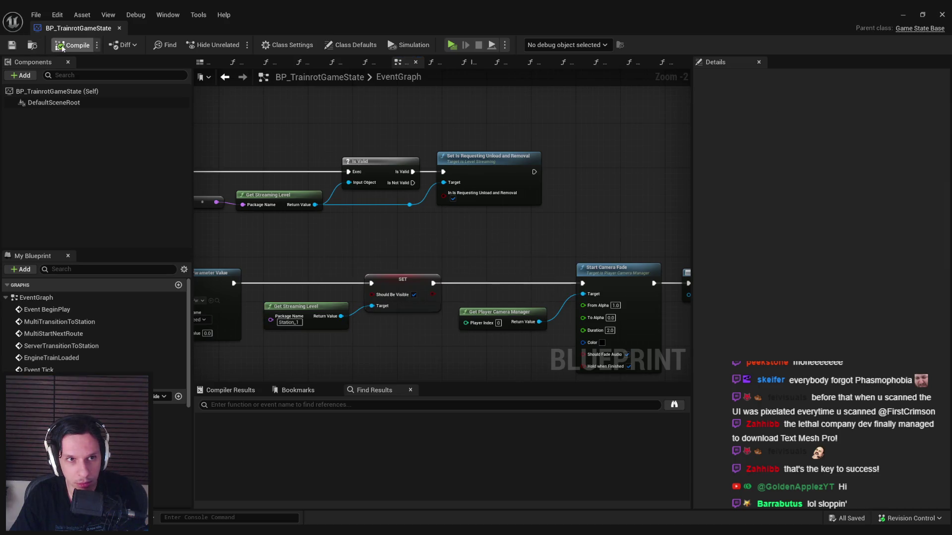
Review the Append, Set Scalar Parameter and For Loop math nodes, then save again
{"action": "left_click_drag", "start_coordinate": [487, 166], "coordinate": [499, 159]}
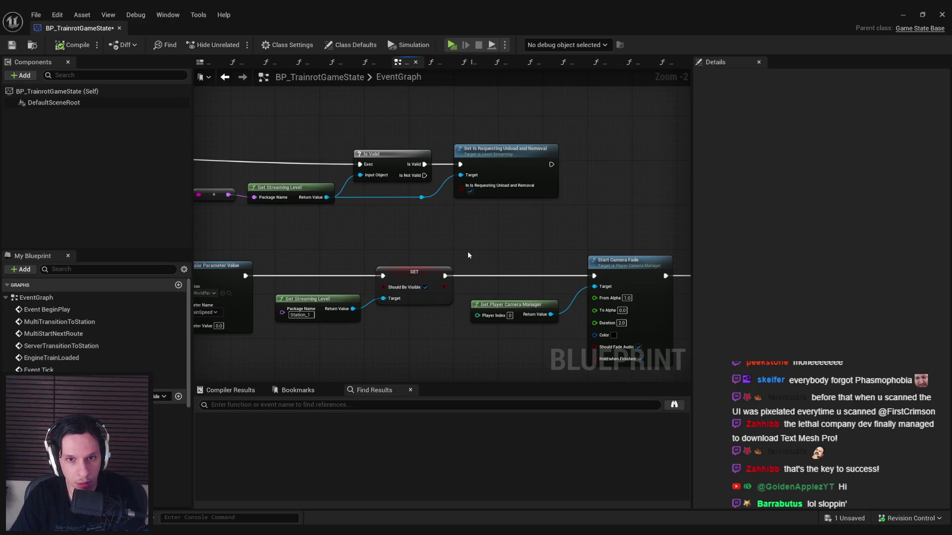
{"action": "left_click_drag", "start_coordinate": [463, 251], "coordinate": [710, 244]}
{"action": "left_click_drag", "start_coordinate": [471, 219], "coordinate": [493, 213]}
{"action": "scroll", "coordinate": [492, 212], "scroll_direction": "down", "scroll_amount": 1}
{"action": "left_click_drag", "start_coordinate": [312, 234], "coordinate": [487, 284]}
{"action": "left_click_drag", "start_coordinate": [233, 255], "coordinate": [460, 258]}
{"action": "scroll", "coordinate": [460, 257], "scroll_direction": "down", "scroll_amount": 2}
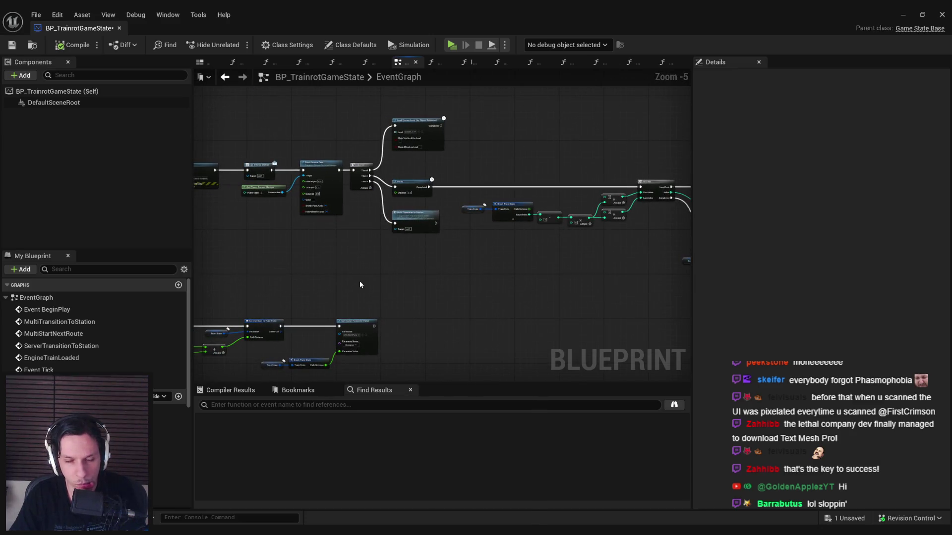
{"action": "mouse_move", "coordinate": [359, 280]}
{"action": "left_mouse_down"}
{"action": "mouse_move", "coordinate": [456, 255]}
{"action": "mouse_move", "coordinate": [400, 221]}
{"action": "mouse_move", "coordinate": [406, 243]}
{"action": "left_mouse_up"}
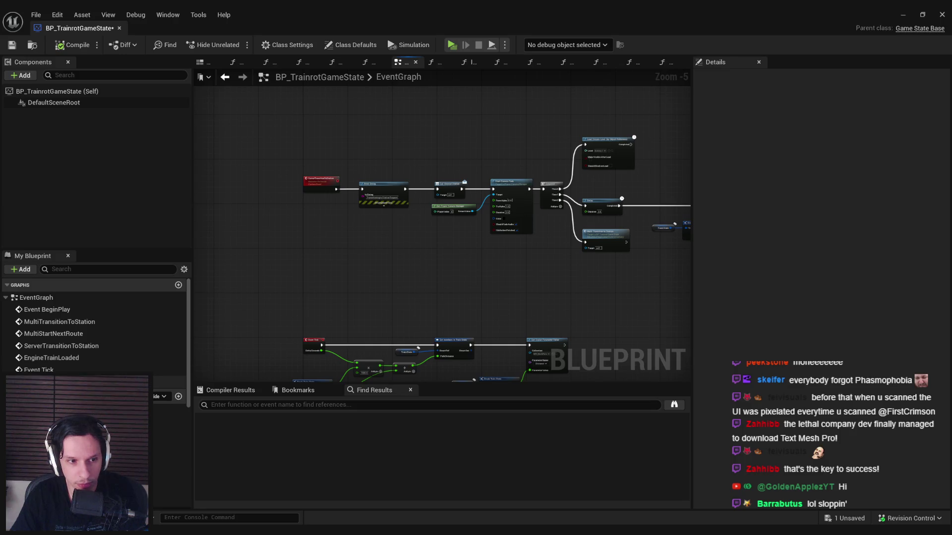
{"action": "left_click", "coordinate": [12, 44]}
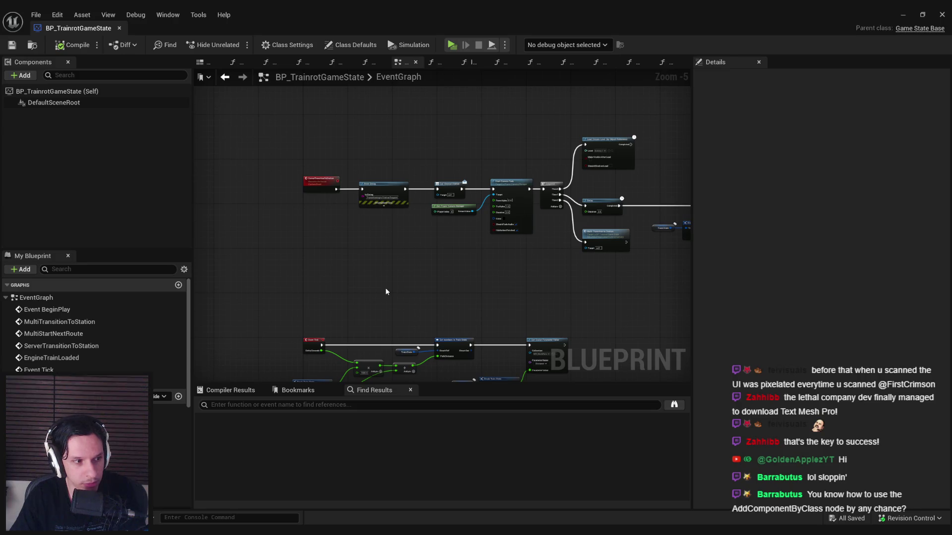
Move the Load Stream Level node down slightly and save the blueprint with Ctrl+S
{"action": "mouse_move", "coordinate": [451, 289]}
{"action": "left_mouse_down"}
{"action": "mouse_move", "coordinate": [336, 283]}
{"action": "mouse_move", "coordinate": [292, 232]}
{"action": "left_mouse_up"}
{"action": "scroll", "coordinate": [381, 198], "scroll_direction": "up", "scroll_amount": 2}
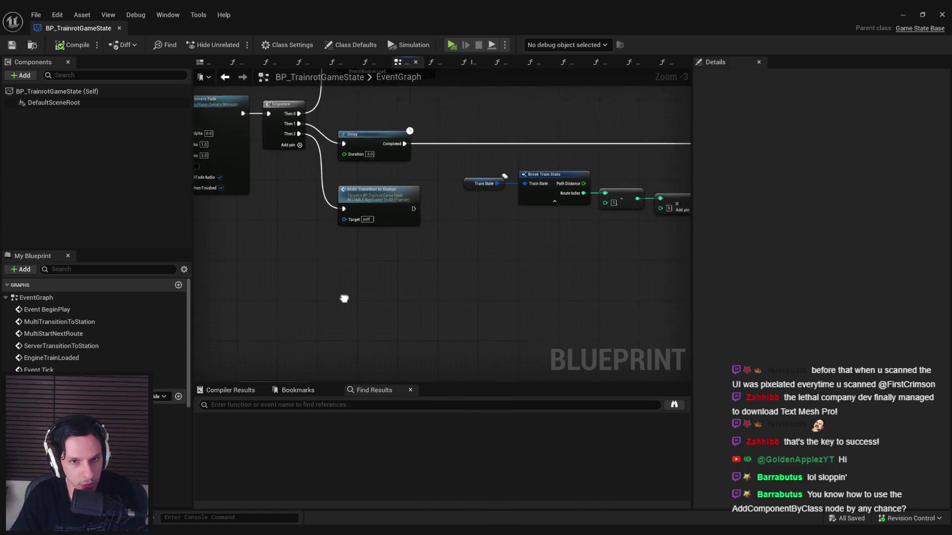
{"action": "scroll", "coordinate": [362, 297], "scroll_direction": "down", "scroll_amount": 2}
{"action": "scroll", "coordinate": [300, 311], "scroll_direction": "up", "scroll_amount": 1}
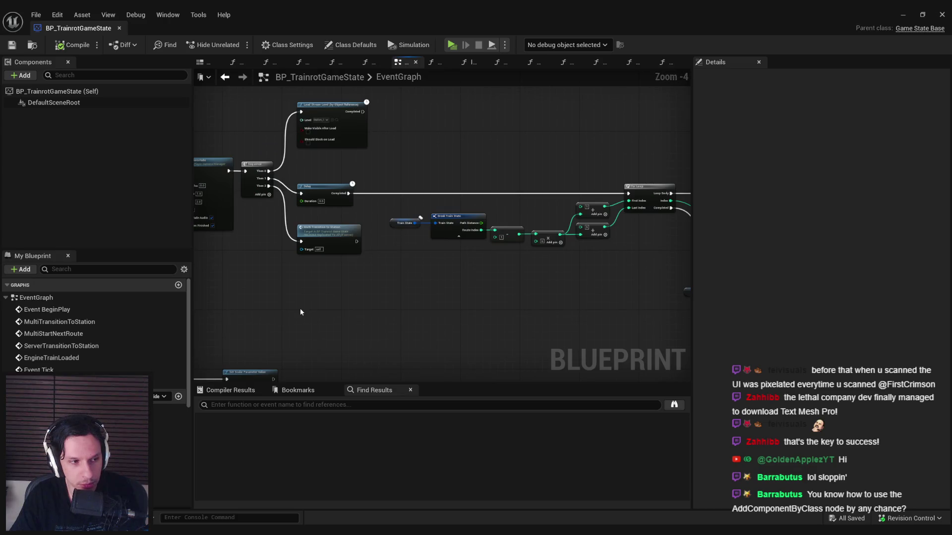
{"action": "scroll", "coordinate": [300, 312], "scroll_direction": "down", "scroll_amount": 1}
{"action": "left_click_drag", "start_coordinate": [300, 312], "coordinate": [296, 239]}
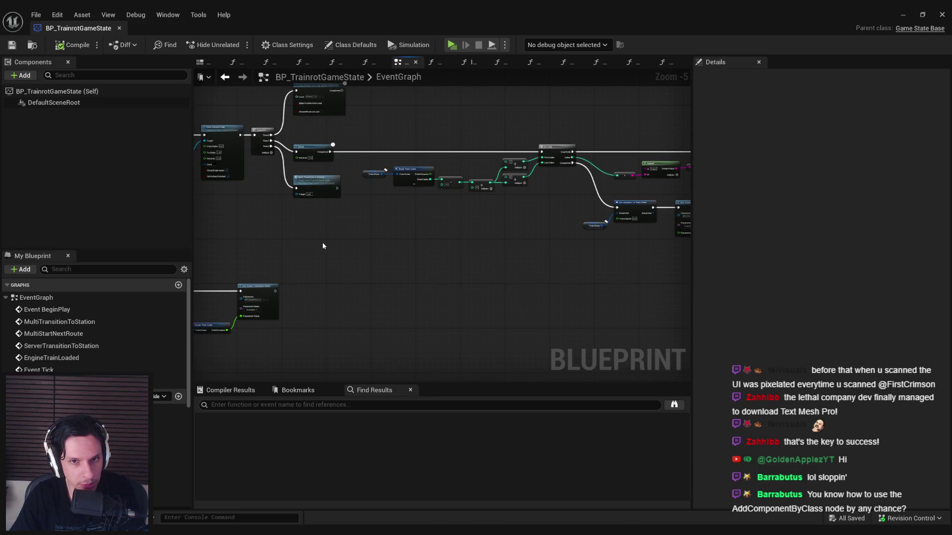
{"action": "scroll", "coordinate": [322, 246], "scroll_direction": "up", "scroll_amount": 3}
{"action": "left_click", "coordinate": [366, 214]}
{"action": "left_click_drag", "start_coordinate": [367, 214], "coordinate": [362, 231]}
{"action": "left_click", "coordinate": [396, 255]}
{"action": "key", "text": "ctrl+s"}
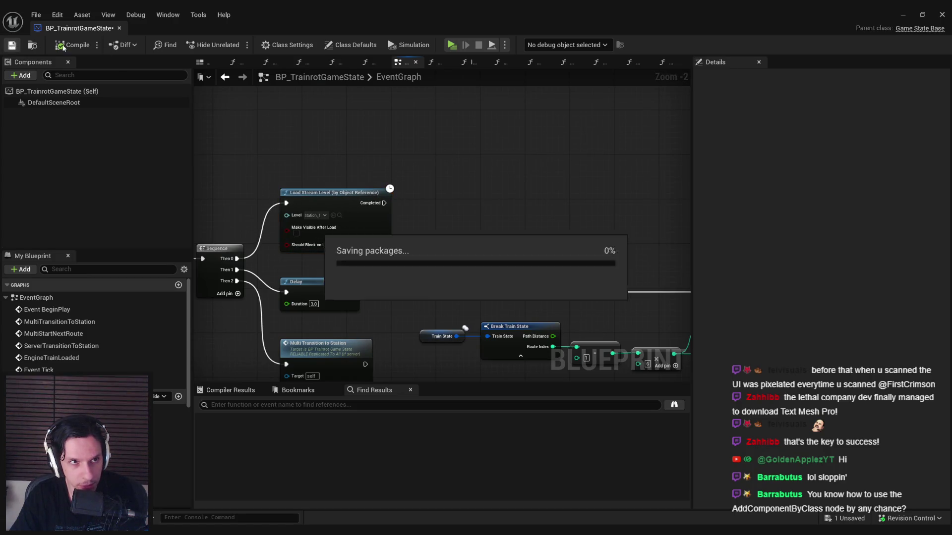
{"action": "scroll", "coordinate": [289, 210], "scroll_direction": "down", "scroll_amount": 2}
{"action": "mouse_move", "coordinate": [289, 210]}
{"action": "left_mouse_down"}
{"action": "mouse_move", "coordinate": [328, 270]}
{"action": "mouse_move", "coordinate": [266, 236]}
{"action": "mouse_move", "coordinate": [467, 215]}
{"action": "mouse_move", "coordinate": [569, 249]}
{"action": "left_mouse_up"}
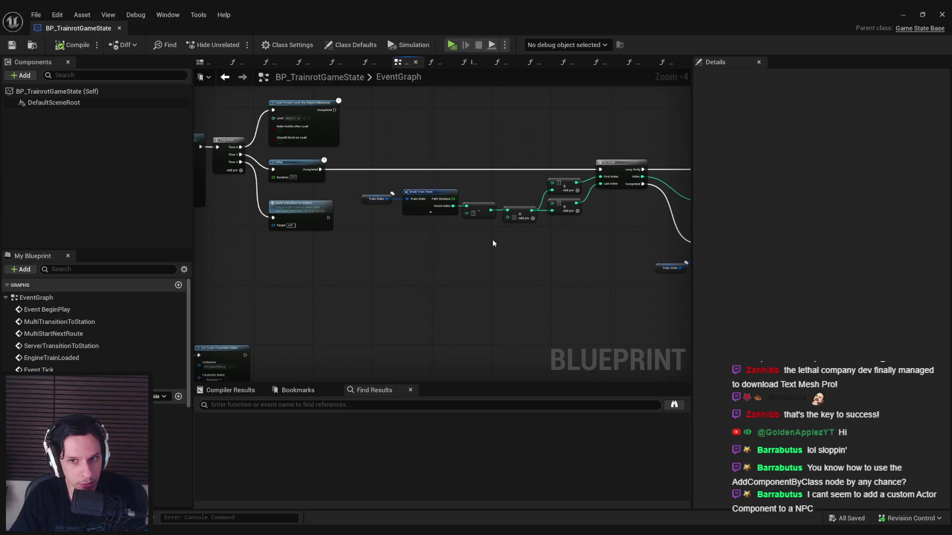
Pan over the Print String, Camera Fade, Sequence and red custom event nodes
{"action": "left_click_drag", "start_coordinate": [493, 239], "coordinate": [581, 227]}
{"action": "left_click_drag", "start_coordinate": [488, 239], "coordinate": [662, 225]}
{"action": "left_click_drag", "start_coordinate": [419, 255], "coordinate": [615, 276]}
{"action": "scroll", "coordinate": [436, 278], "scroll_direction": "down", "scroll_amount": 1}
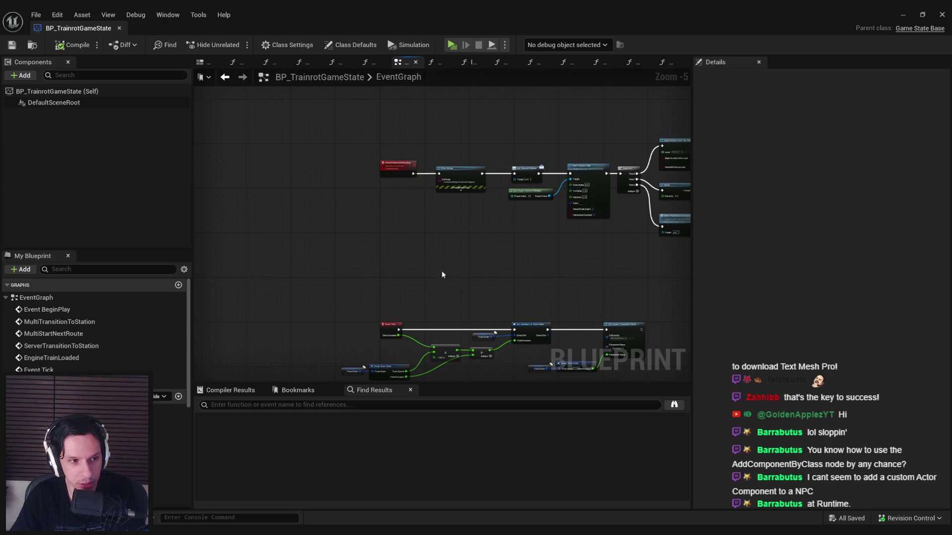
{"action": "left_click_drag", "start_coordinate": [438, 274], "coordinate": [374, 261]}
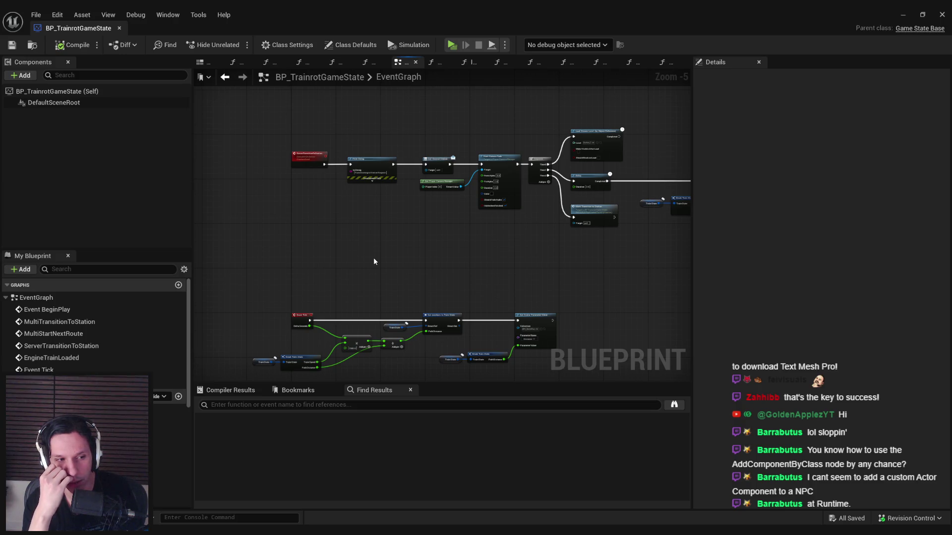
{"action": "scroll", "coordinate": [357, 240], "scroll_direction": "up", "scroll_amount": 2}
{"action": "scroll", "coordinate": [357, 241], "scroll_direction": "down", "scroll_amount": 2}
{"action": "left_click_drag", "start_coordinate": [443, 337], "coordinate": [387, 200]}
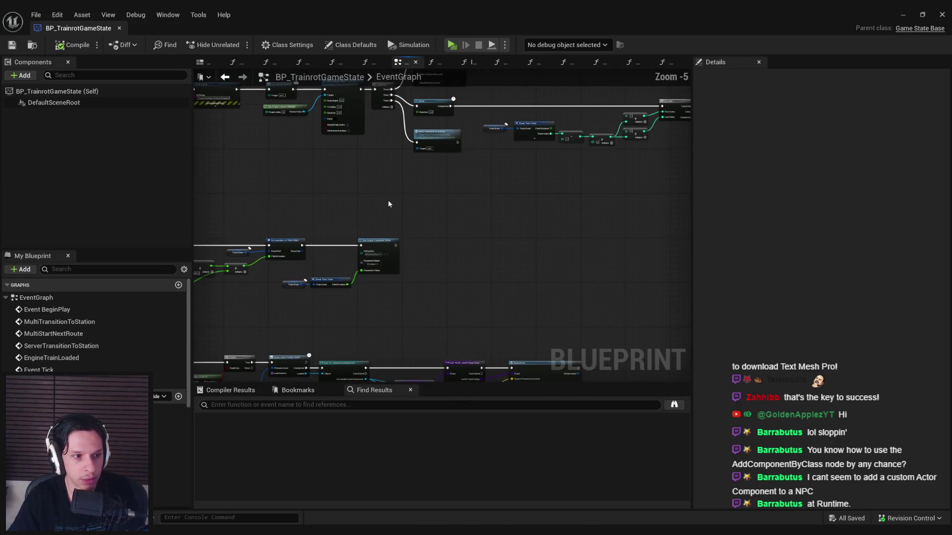
{"action": "scroll", "coordinate": [361, 199], "scroll_direction": "up", "scroll_amount": 2}
{"action": "scroll", "coordinate": [531, 208], "scroll_direction": "down", "scroll_amount": 2}
{"action": "scroll", "coordinate": [425, 221], "scroll_direction": "up", "scroll_amount": 3}
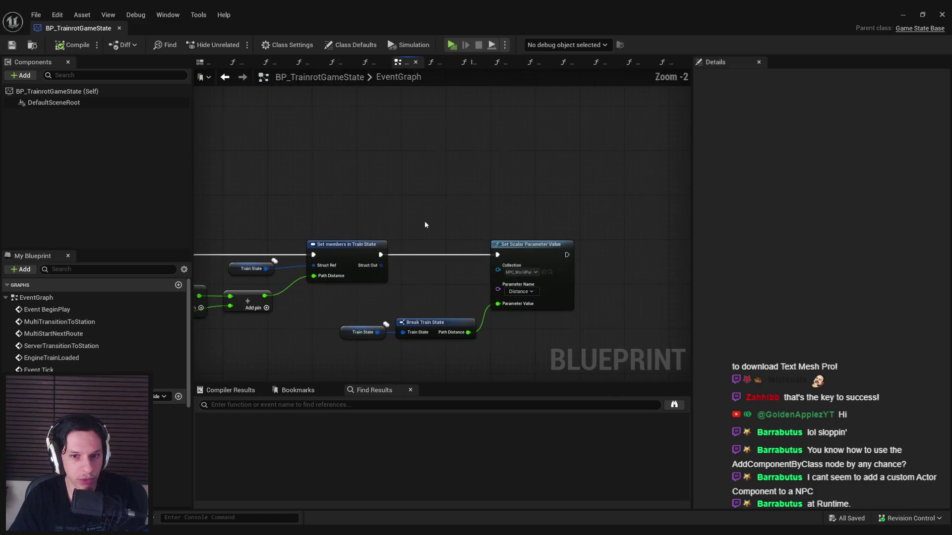
{"action": "scroll", "coordinate": [424, 221], "scroll_direction": "down", "scroll_amount": 2}
{"action": "scroll", "coordinate": [391, 275], "scroll_direction": "up", "scroll_amount": 2}
Inspect the Set Scalar Parameter Value chain and the Start Camera Fade node
{"action": "left_click_drag", "start_coordinate": [528, 265], "coordinate": [276, 296]}
{"action": "scroll", "coordinate": [287, 287], "scroll_direction": "down", "scroll_amount": 2}
{"action": "scroll", "coordinate": [435, 251], "scroll_direction": "down", "scroll_amount": 2}
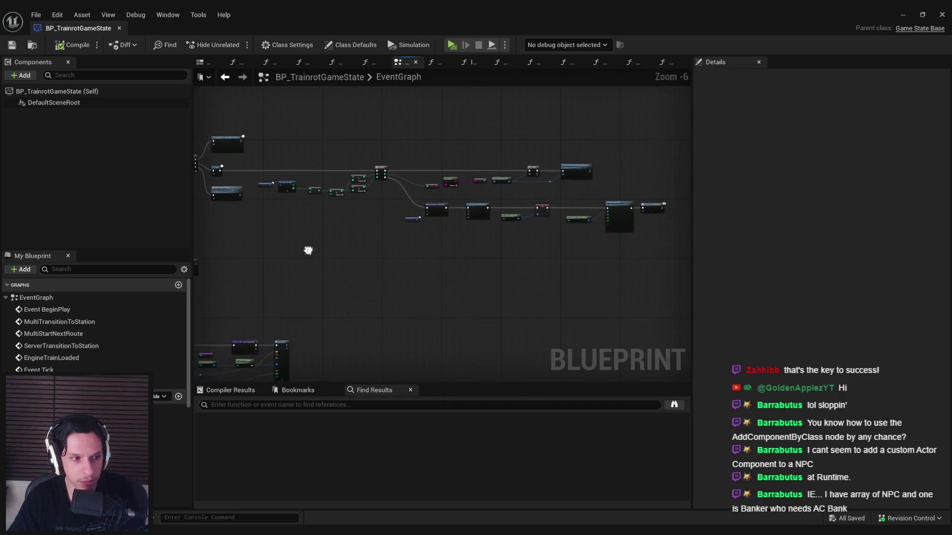
{"action": "scroll", "coordinate": [308, 250], "scroll_direction": "up", "scroll_amount": 3}
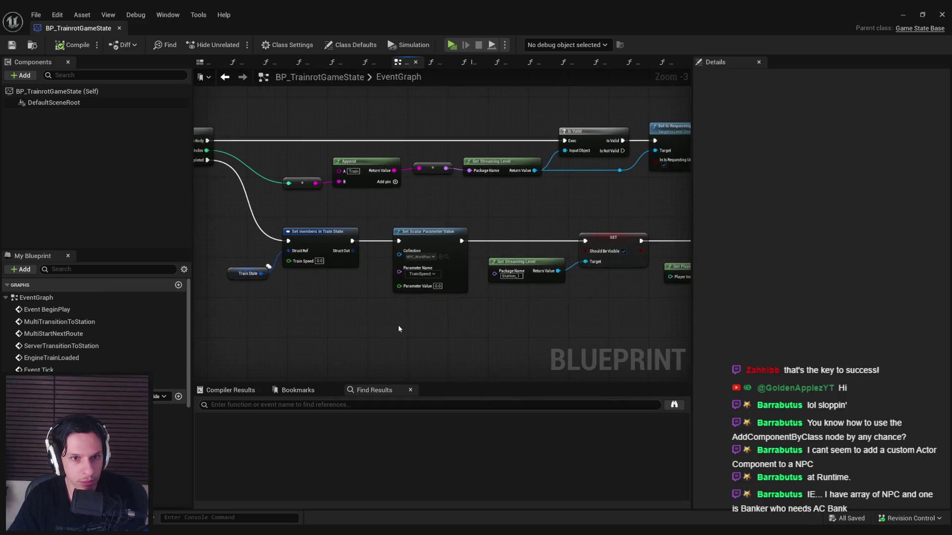
{"action": "scroll", "coordinate": [398, 328], "scroll_direction": "up", "scroll_amount": 1}
{"action": "mouse_move", "coordinate": [401, 326]}
{"action": "left_mouse_down"}
{"action": "mouse_move", "coordinate": [387, 298]}
{"action": "mouse_move", "coordinate": [434, 234]}
{"action": "left_mouse_up"}
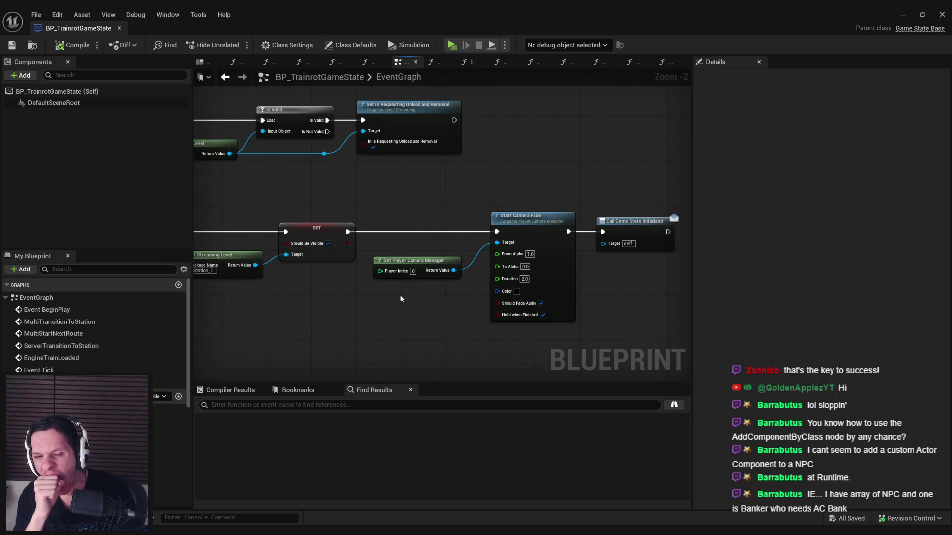
{"action": "scroll", "coordinate": [386, 303], "scroll_direction": "down", "scroll_amount": 2}
{"action": "left_click_drag", "start_coordinate": [385, 303], "coordinate": [509, 281]}
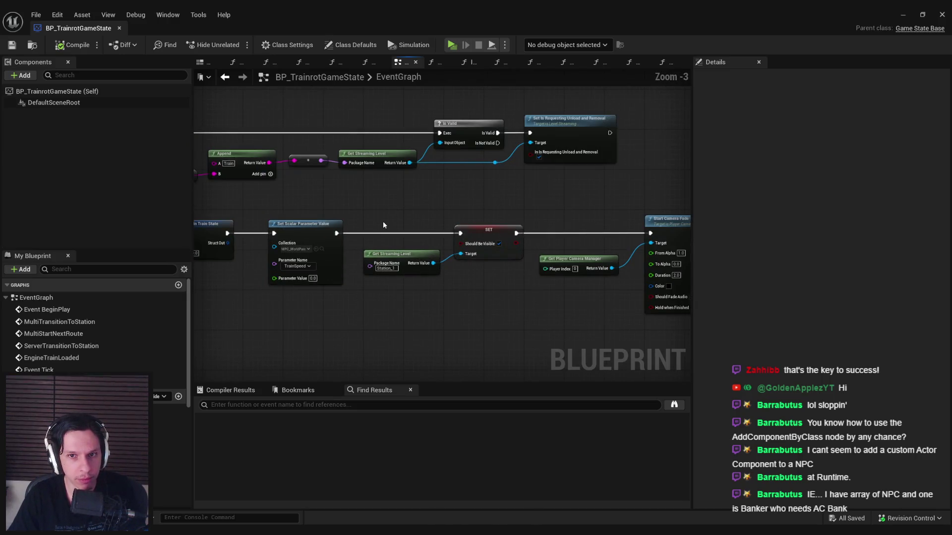
{"action": "scroll", "coordinate": [383, 221], "scroll_direction": "up", "scroll_amount": 1}
Trial-select the Append, reroute and Get Streaming Level nodes, then the Is Valid node
{"action": "mouse_move", "coordinate": [347, 154]}
{"action": "left_mouse_down"}
{"action": "mouse_move", "coordinate": [471, 191]}
{"action": "mouse_move", "coordinate": [600, 202]}
{"action": "left_mouse_up"}
{"action": "left_click", "coordinate": [582, 205]}
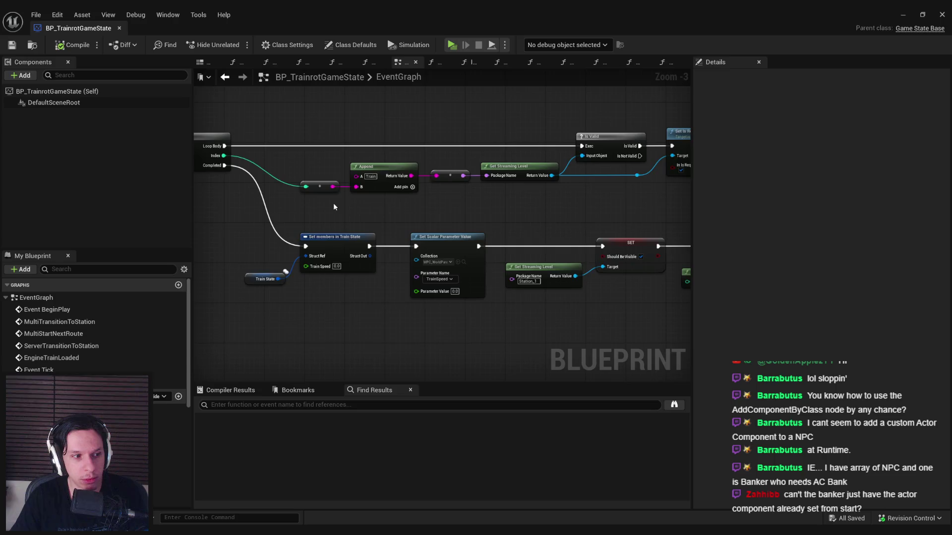
{"action": "scroll", "coordinate": [317, 235], "scroll_direction": "down", "scroll_amount": 2}
{"action": "scroll", "coordinate": [318, 235], "scroll_direction": "up", "scroll_amount": 2}
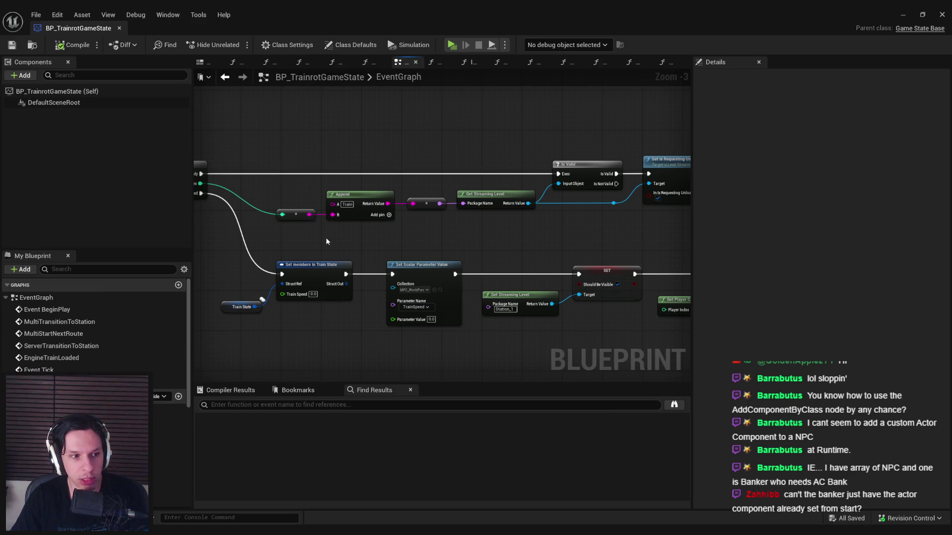
{"action": "scroll", "coordinate": [326, 237], "scroll_direction": "up", "scroll_amount": 1}
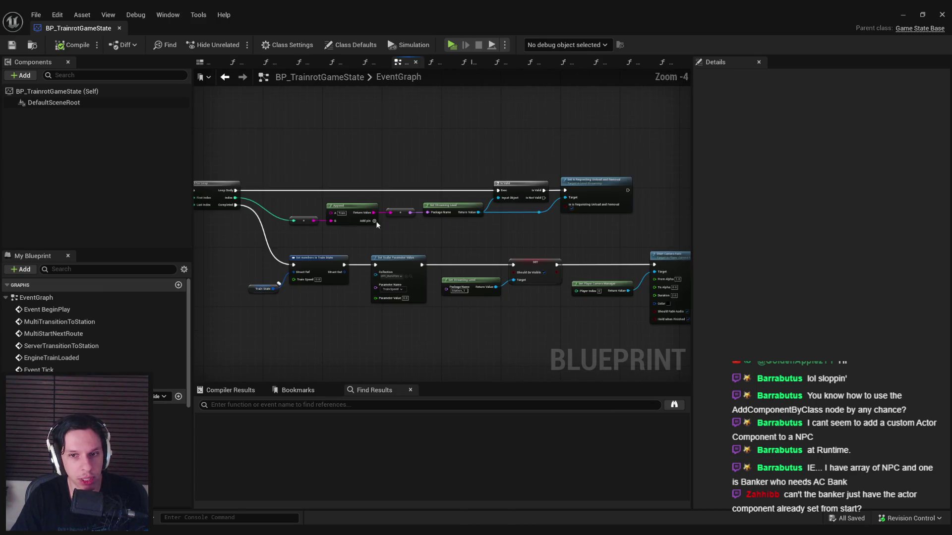
{"action": "left_click_drag", "start_coordinate": [555, 233], "coordinate": [503, 205]}
{"action": "left_click", "coordinate": [504, 206]}
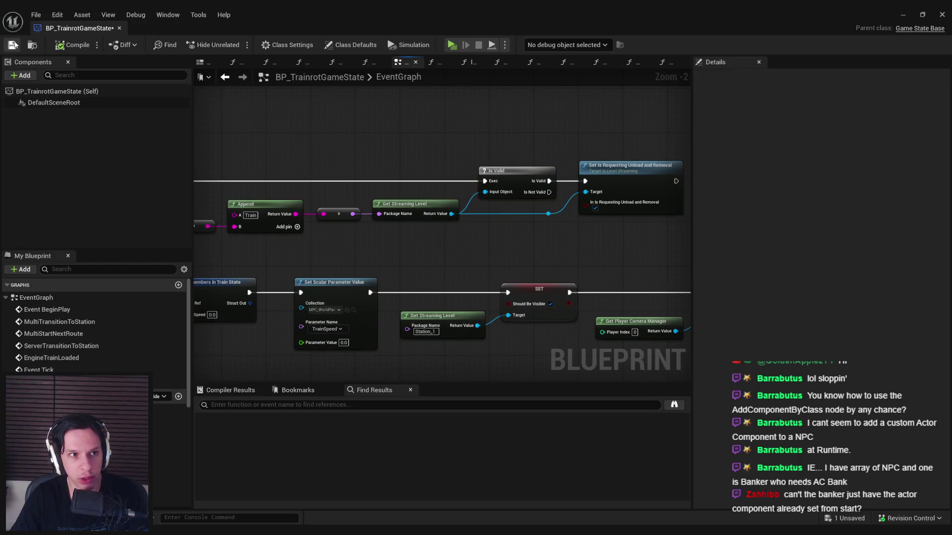
Bring the For Loop node and the nodes to its left into view
{"action": "scroll", "coordinate": [363, 170], "scroll_direction": "down", "scroll_amount": 1}
{"action": "left_click_drag", "start_coordinate": [363, 170], "coordinate": [519, 177]}
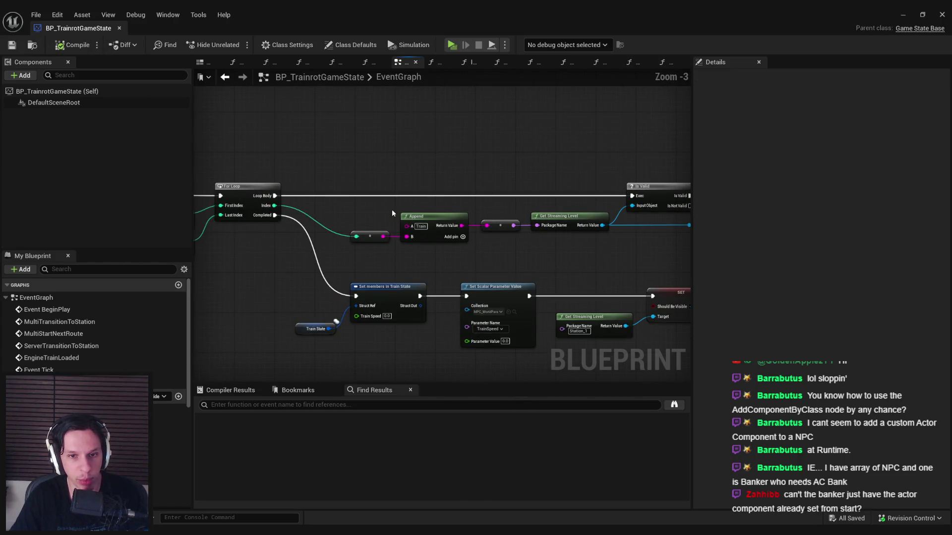
{"action": "scroll", "coordinate": [392, 213], "scroll_direction": "up", "scroll_amount": 1}
{"action": "scroll", "coordinate": [325, 236], "scroll_direction": "down", "scroll_amount": 1}
{"action": "scroll", "coordinate": [329, 233], "scroll_direction": "up", "scroll_amount": 1}
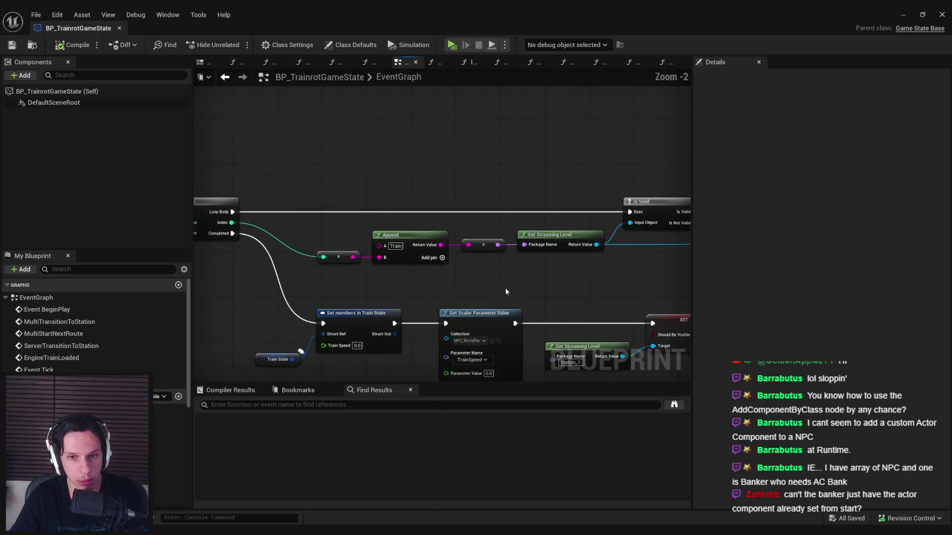
{"action": "scroll", "coordinate": [496, 289], "scroll_direction": "down", "scroll_amount": 1}
{"action": "scroll", "coordinate": [547, 267], "scroll_direction": "down", "scroll_amount": 1}
{"action": "mouse_move", "coordinate": [546, 268]}
{"action": "left_mouse_down"}
{"action": "mouse_move", "coordinate": [441, 254]}
{"action": "mouse_move", "coordinate": [435, 230]}
{"action": "mouse_move", "coordinate": [351, 216]}
{"action": "mouse_move", "coordinate": [480, 227]}
{"action": "left_mouse_up"}
{"action": "scroll", "coordinate": [481, 227], "scroll_direction": "up", "scroll_amount": 1}
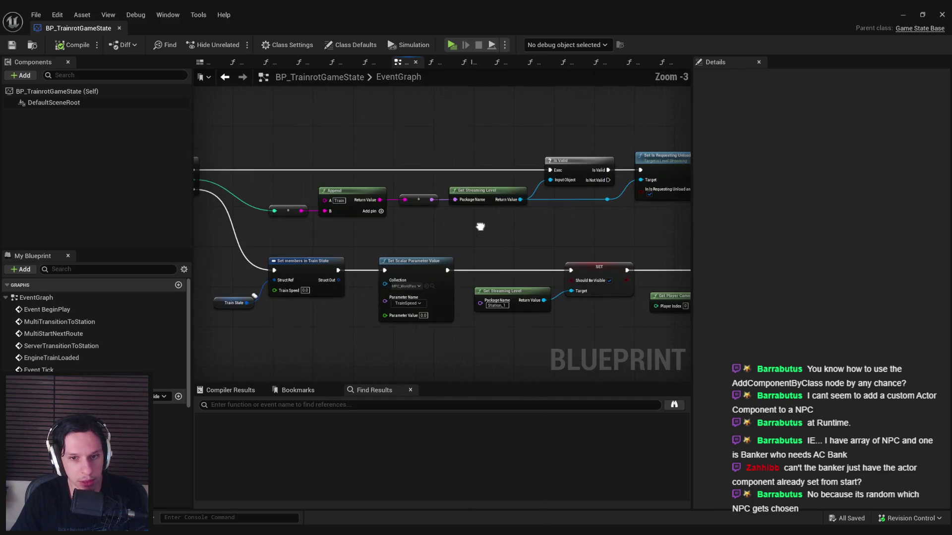
{"action": "scroll", "coordinate": [322, 208], "scroll_direction": "down", "scroll_amount": 1}
Move the view to the Delay and Break Train State nodes on the left
{"action": "left_click_drag", "start_coordinate": [323, 209], "coordinate": [393, 212]}
{"action": "scroll", "coordinate": [393, 212], "scroll_direction": "down", "scroll_amount": 1}
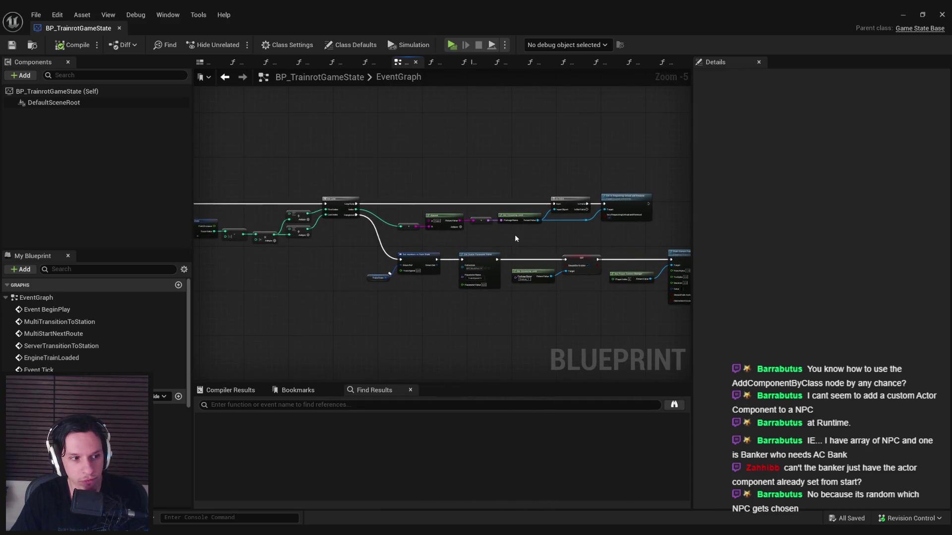
{"action": "scroll", "coordinate": [514, 238], "scroll_direction": "up", "scroll_amount": 2}
{"action": "scroll", "coordinate": [515, 239], "scroll_direction": "up", "scroll_amount": 1}
{"action": "scroll", "coordinate": [515, 239], "scroll_direction": "down", "scroll_amount": 2}
{"action": "mouse_move", "coordinate": [515, 239]}
{"action": "left_mouse_down"}
{"action": "mouse_move", "coordinate": [382, 228]}
{"action": "mouse_move", "coordinate": [374, 214]}
{"action": "mouse_move", "coordinate": [427, 202]}
{"action": "mouse_move", "coordinate": [388, 233]}
{"action": "mouse_move", "coordinate": [325, 246]}
{"action": "mouse_move", "coordinate": [510, 248]}
{"action": "left_mouse_up"}
{"action": "scroll", "coordinate": [376, 217], "scroll_direction": "up", "scroll_amount": 2}
{"action": "scroll", "coordinate": [426, 202], "scroll_direction": "down", "scroll_amount": 2}
{"action": "left_click_drag", "start_coordinate": [444, 257], "coordinate": [394, 270]}
{"action": "scroll", "coordinate": [447, 218], "scroll_direction": "up", "scroll_amount": 1}
Hide Break Train State's Path Distance pin, straighten the route-index math nodes, compile and save
{"action": "left_click", "coordinate": [443, 206]}
{"action": "left_click", "coordinate": [870, 194]}
{"action": "scroll", "coordinate": [422, 176], "scroll_direction": "up", "scroll_amount": 1}
{"action": "mouse_move", "coordinate": [349, 189]}
{"action": "left_mouse_down"}
{"action": "mouse_move", "coordinate": [588, 258]}
{"action": "mouse_move", "coordinate": [583, 268]}
{"action": "left_mouse_up"}
{"action": "key", "text": "q"}
{"action": "left_click", "coordinate": [72, 45]}
{"action": "left_click", "coordinate": [12, 44]}
Straighten the three nodes around the multiply and save with Ctrl+S
{"action": "mouse_move", "coordinate": [342, 189]}
{"action": "left_mouse_down"}
{"action": "mouse_move", "coordinate": [563, 259]}
{"action": "mouse_move", "coordinate": [593, 296]}
{"action": "left_mouse_up"}
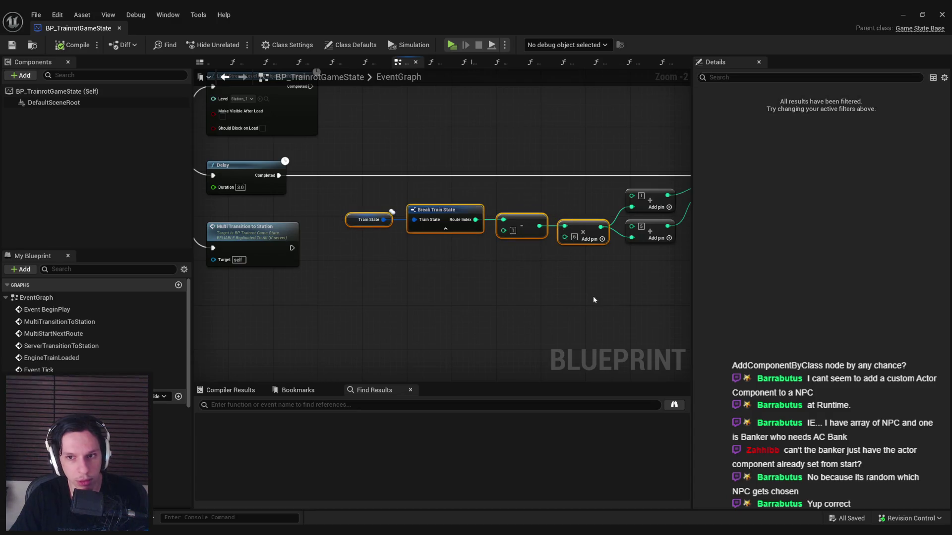
{"action": "key", "text": "q"}
{"action": "left_click", "coordinate": [590, 297]}
{"action": "key", "text": "ctrl+s"}
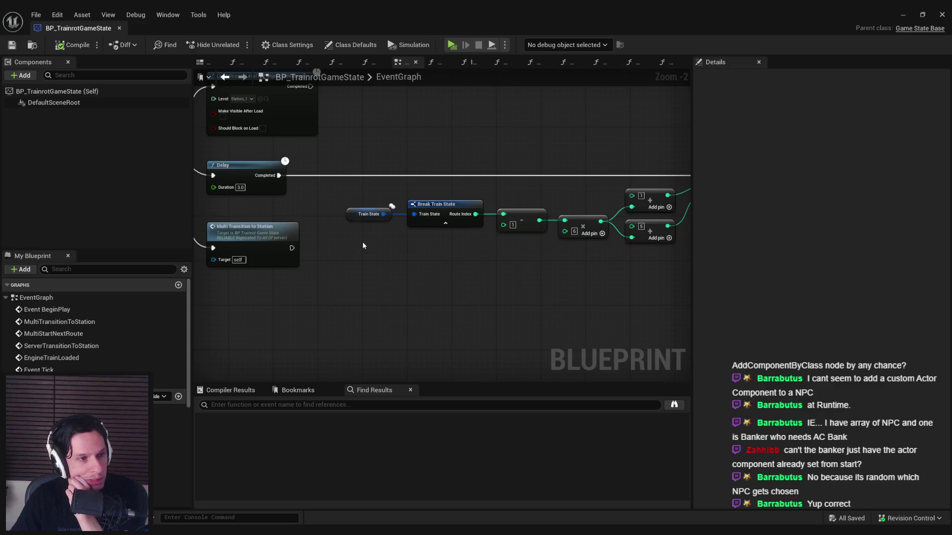
Inspect the For Loop outputs and the Set node
{"action": "left_click_drag", "start_coordinate": [441, 266], "coordinate": [387, 264]}
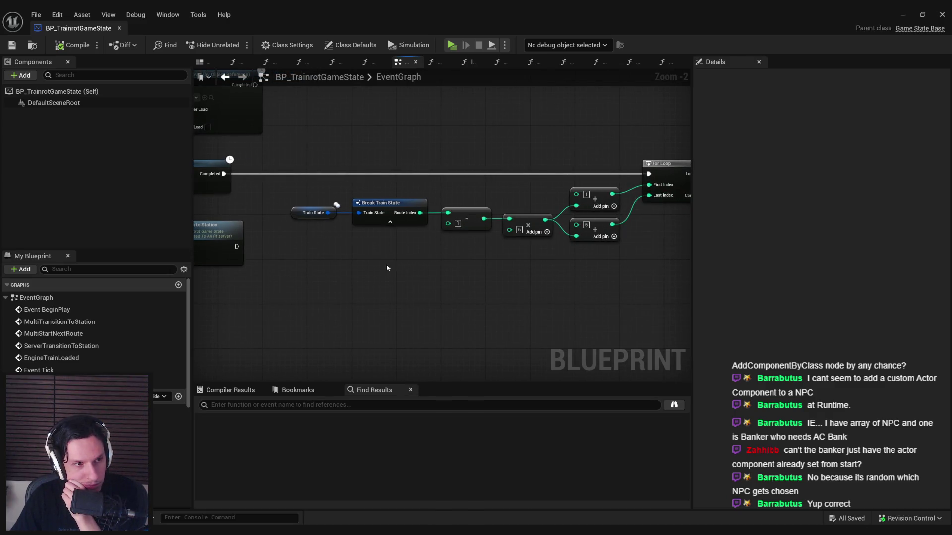
{"action": "mouse_move", "coordinate": [443, 272]}
{"action": "left_mouse_down"}
{"action": "mouse_move", "coordinate": [344, 250]}
{"action": "mouse_move", "coordinate": [364, 259]}
{"action": "mouse_move", "coordinate": [279, 249]}
{"action": "mouse_move", "coordinate": [393, 277]}
{"action": "mouse_move", "coordinate": [260, 257]}
{"action": "mouse_move", "coordinate": [274, 245]}
{"action": "mouse_move", "coordinate": [359, 244]}
{"action": "mouse_move", "coordinate": [241, 253]}
{"action": "left_mouse_up"}
{"action": "scroll", "coordinate": [393, 277], "scroll_direction": "down", "scroll_amount": 2}
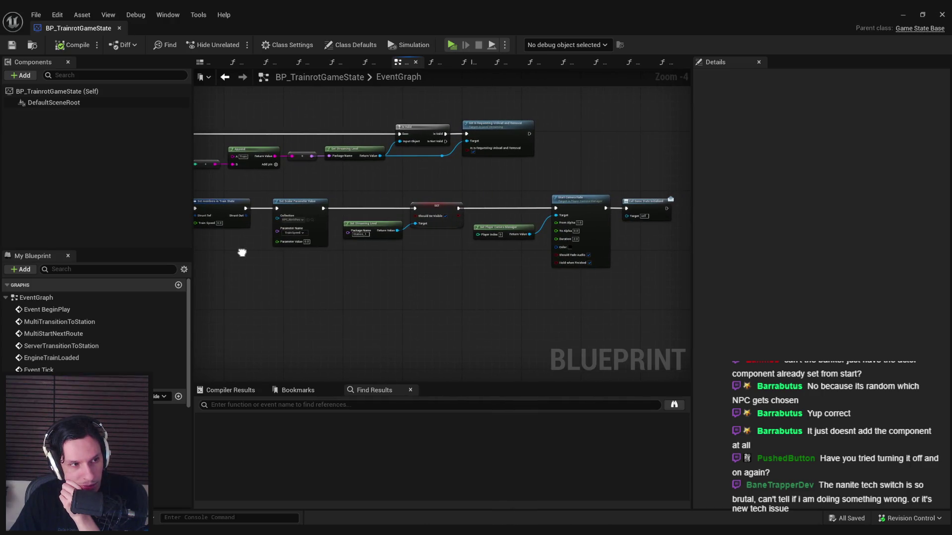
{"action": "scroll", "coordinate": [242, 253], "scroll_direction": "up", "scroll_amount": 1}
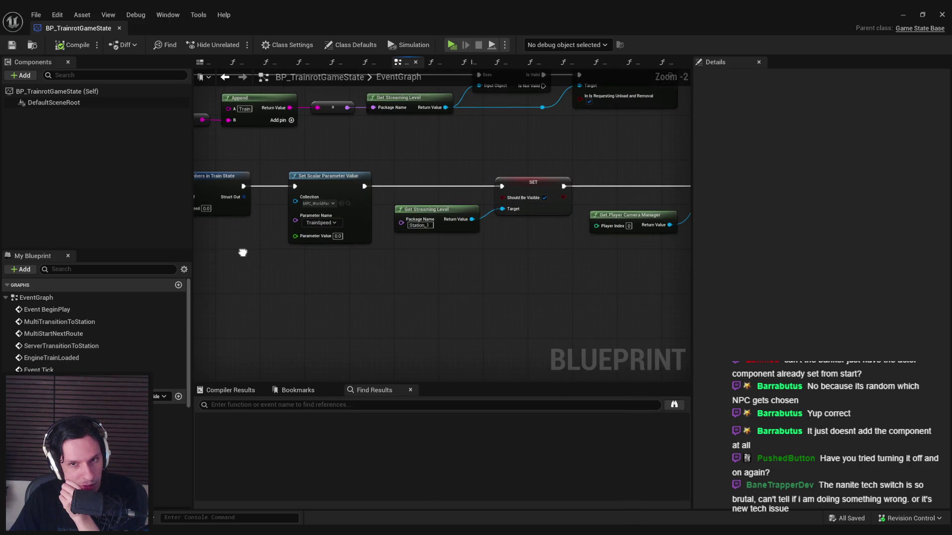
{"action": "scroll", "coordinate": [239, 251], "scroll_direction": "up", "scroll_amount": 1}
{"action": "scroll", "coordinate": [402, 255], "scroll_direction": "up", "scroll_amount": 1}
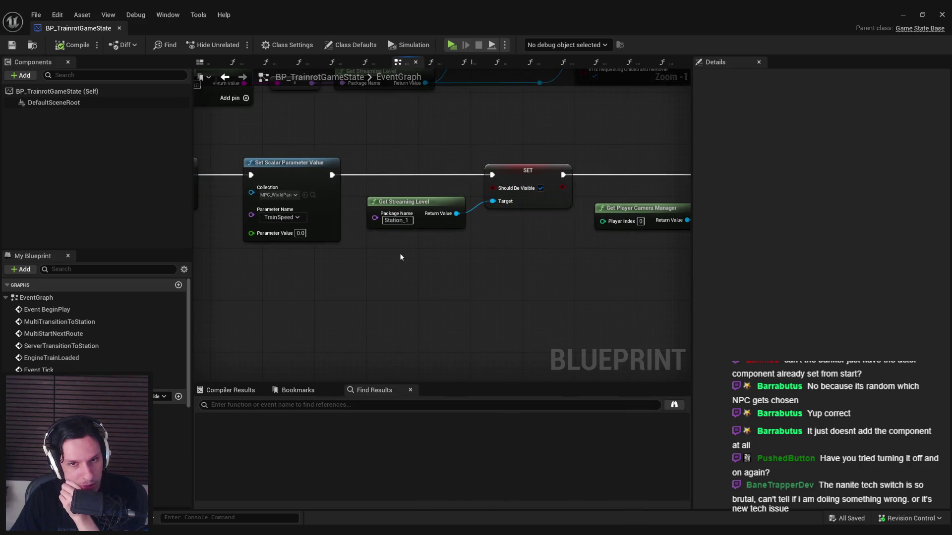
{"action": "scroll", "coordinate": [411, 252], "scroll_direction": "down", "scroll_amount": 2}
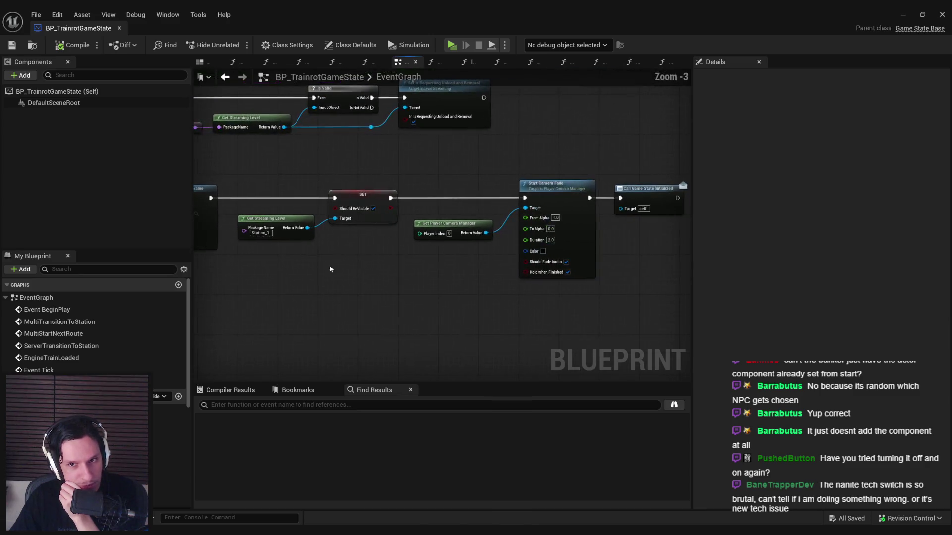
{"action": "scroll", "coordinate": [385, 280], "scroll_direction": "up", "scroll_amount": 2}
Nudge Get Player Camera Manager up into line beside Start Camera Fade and compile
{"action": "left_click", "coordinate": [472, 215]}
{"action": "left_click_drag", "start_coordinate": [471, 215], "coordinate": [471, 209]}
{"action": "left_click", "coordinate": [454, 272]}
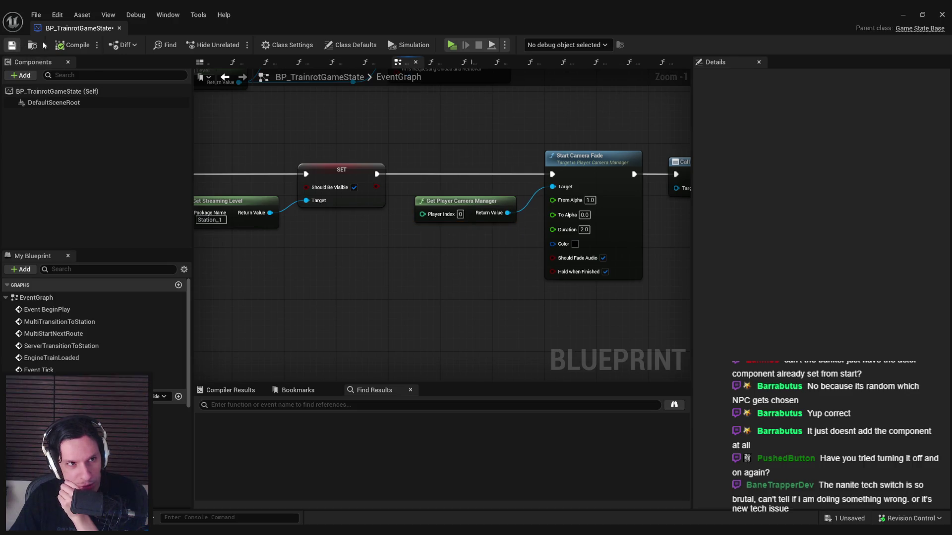
{"action": "scroll", "coordinate": [340, 263], "scroll_direction": "down", "scroll_amount": 1}
{"action": "scroll", "coordinate": [409, 259], "scroll_direction": "down", "scroll_amount": 2}
{"action": "scroll", "coordinate": [417, 250], "scroll_direction": "up", "scroll_amount": 2}
{"action": "scroll", "coordinate": [418, 250], "scroll_direction": "down", "scroll_amount": 2}
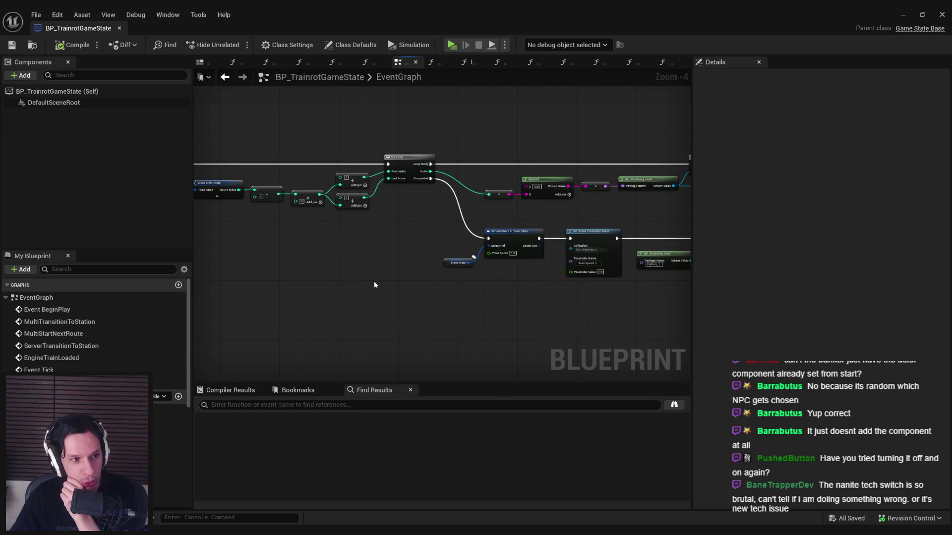
{"action": "left_click_drag", "start_coordinate": [371, 285], "coordinate": [430, 300]}
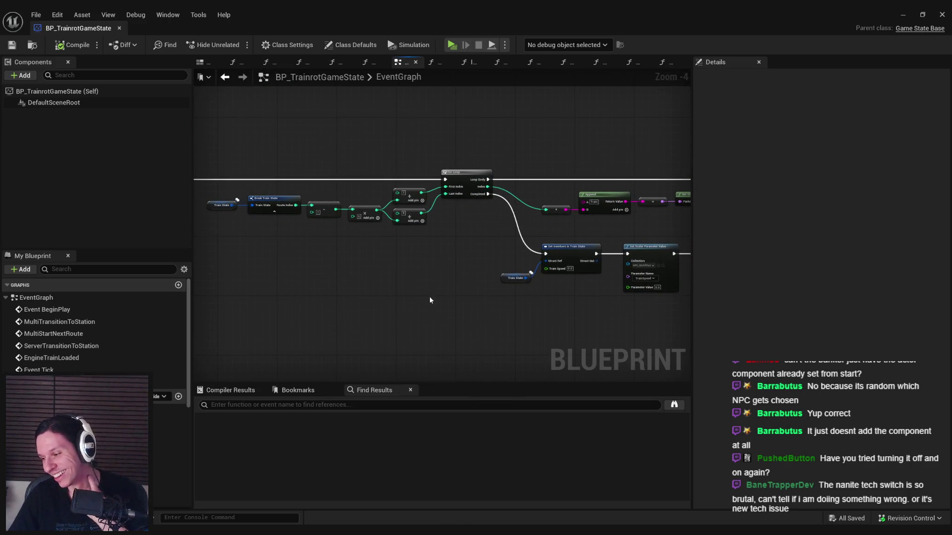
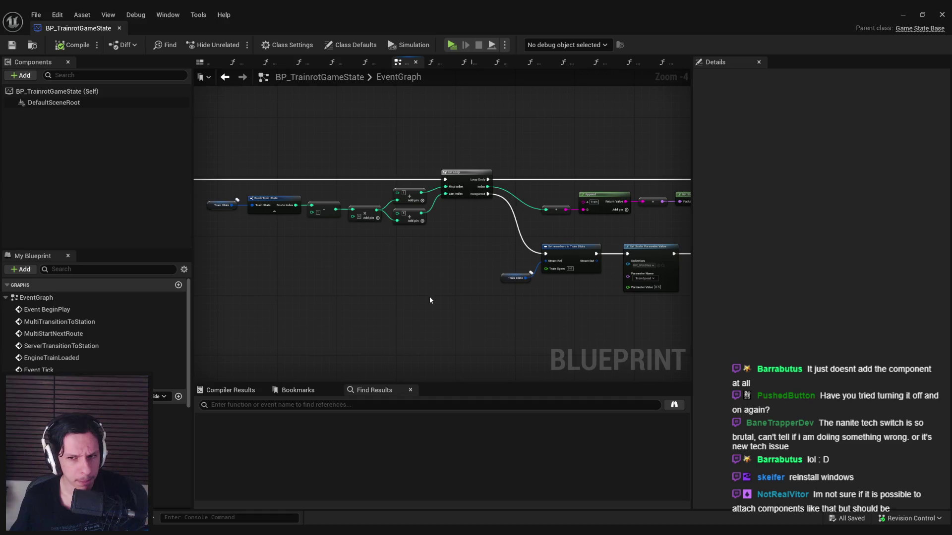
Pan and zoom across the event graph to reach the Start Camera Fade and Sequence nodes
{"action": "mouse_move", "coordinate": [429, 297]}
{"action": "left_mouse_down"}
{"action": "mouse_move", "coordinate": [427, 331]}
{"action": "mouse_move", "coordinate": [299, 337]}
{"action": "mouse_move", "coordinate": [383, 267]}
{"action": "left_mouse_up"}
{"action": "scroll", "coordinate": [382, 267], "scroll_direction": "down", "scroll_amount": 2}
{"action": "mouse_move", "coordinate": [323, 259]}
{"action": "left_mouse_down"}
{"action": "mouse_move", "coordinate": [508, 266]}
{"action": "mouse_move", "coordinate": [392, 230]}
{"action": "left_mouse_up"}
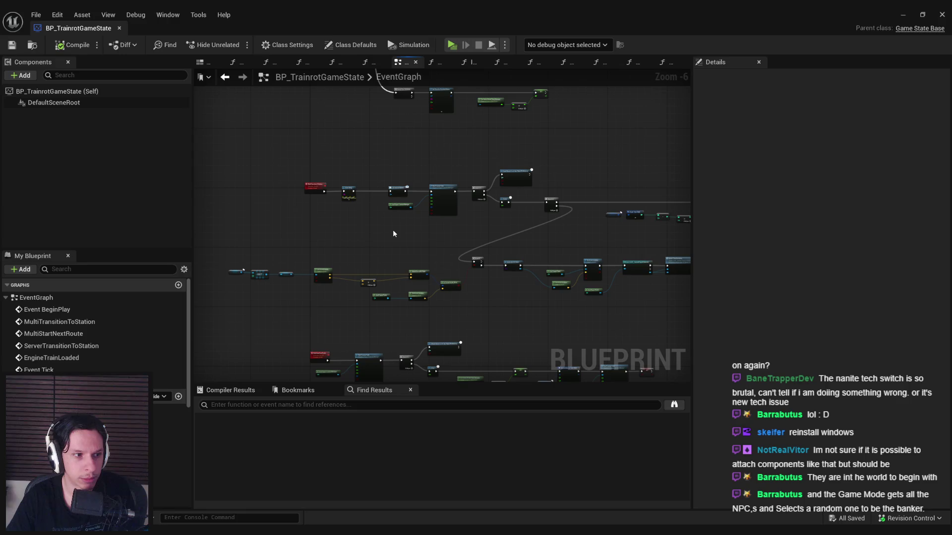
{"action": "scroll", "coordinate": [405, 186], "scroll_direction": "down", "scroll_amount": 1}
{"action": "mouse_move", "coordinate": [405, 185]}
{"action": "left_mouse_down"}
{"action": "mouse_move", "coordinate": [475, 204]}
{"action": "mouse_move", "coordinate": [288, 213]}
{"action": "left_mouse_up"}
{"action": "scroll", "coordinate": [394, 207], "scroll_direction": "up", "scroll_amount": 1}
{"action": "mouse_move", "coordinate": [395, 208]}
{"action": "left_mouse_down"}
{"action": "mouse_move", "coordinate": [320, 211]}
{"action": "mouse_move", "coordinate": [567, 192]}
{"action": "left_mouse_up"}
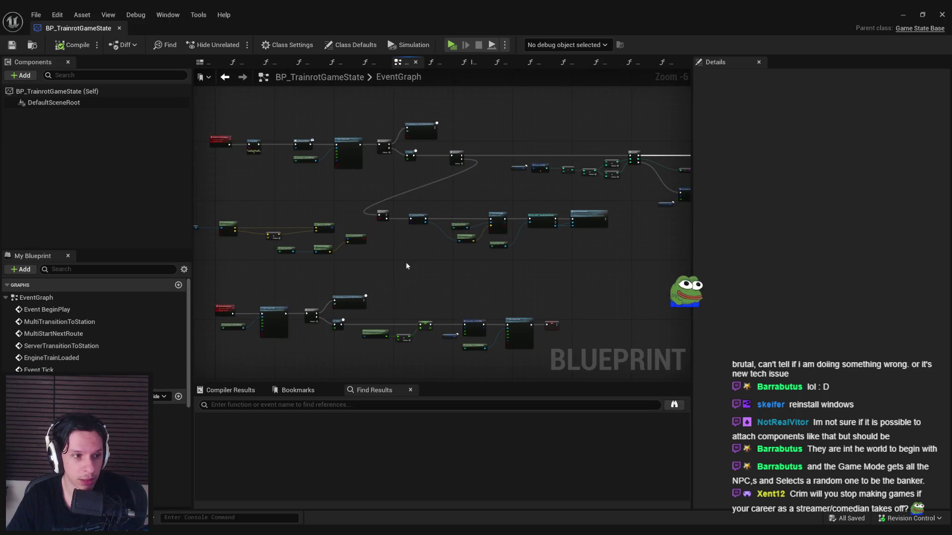
{"action": "scroll", "coordinate": [409, 262], "scroll_direction": "up", "scroll_amount": 3}
{"action": "scroll", "coordinate": [405, 267], "scroll_direction": "down", "scroll_amount": 3}
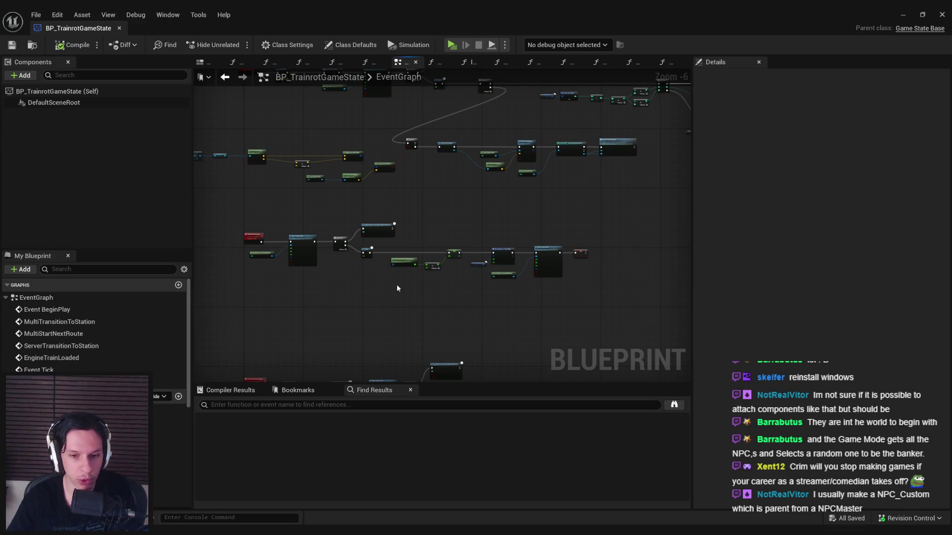
{"action": "left_click_drag", "start_coordinate": [396, 288], "coordinate": [406, 189]}
{"action": "scroll", "coordinate": [223, 283], "scroll_direction": "up", "scroll_amount": 3}
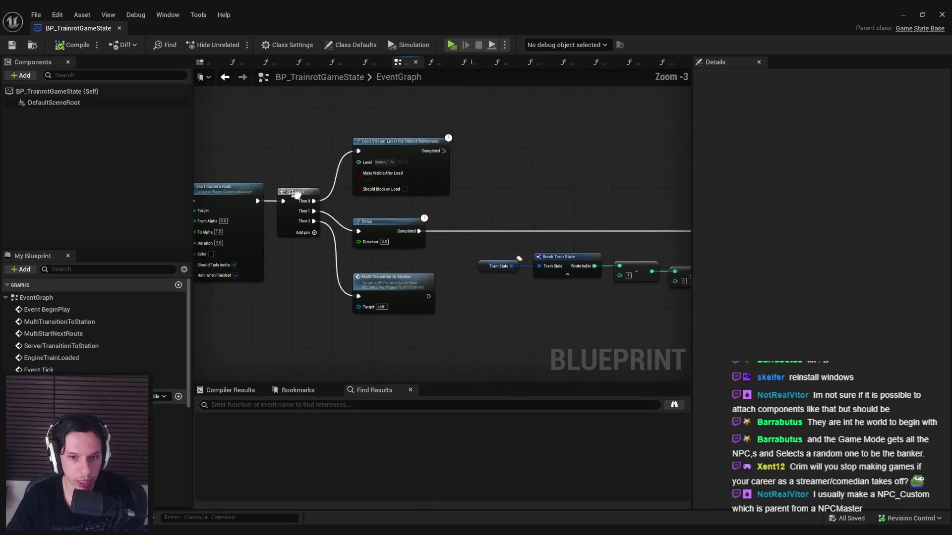
{"action": "left_click_drag", "start_coordinate": [359, 245], "coordinate": [385, 276]}
{"action": "scroll", "coordinate": [391, 276], "scroll_direction": "up", "scroll_amount": 2}
{"action": "scroll", "coordinate": [323, 305], "scroll_direction": "down", "scroll_amount": 3}
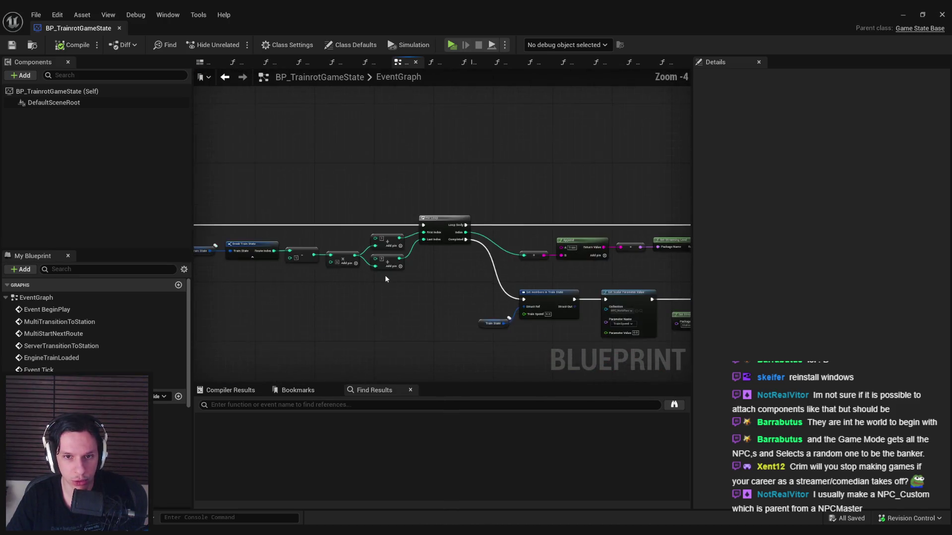
{"action": "left_click_drag", "start_coordinate": [495, 298], "coordinate": [623, 287]}
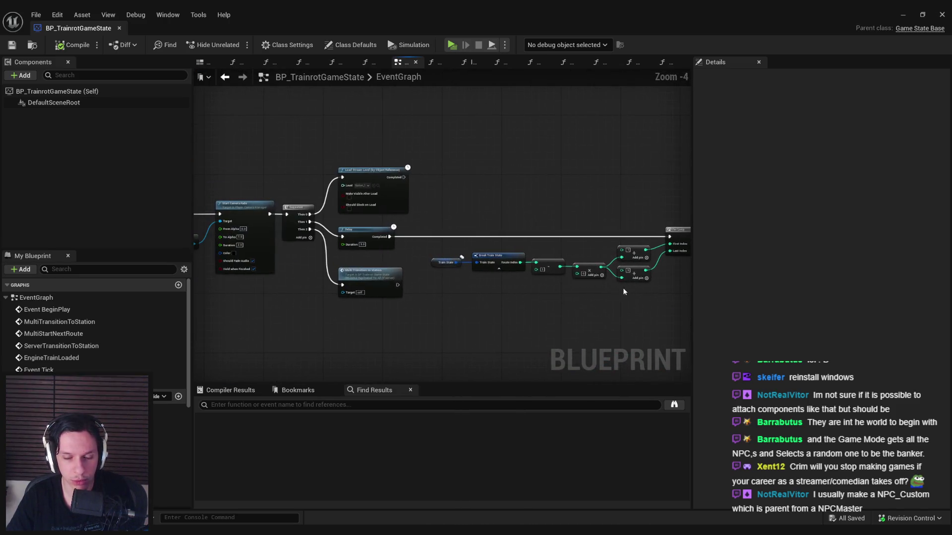
Place a trial Add Component by Class node and browse its class list without choosing one
{"action": "right_click", "coordinate": [477, 319]}
{"action": "type", "text": "add component by cla"}
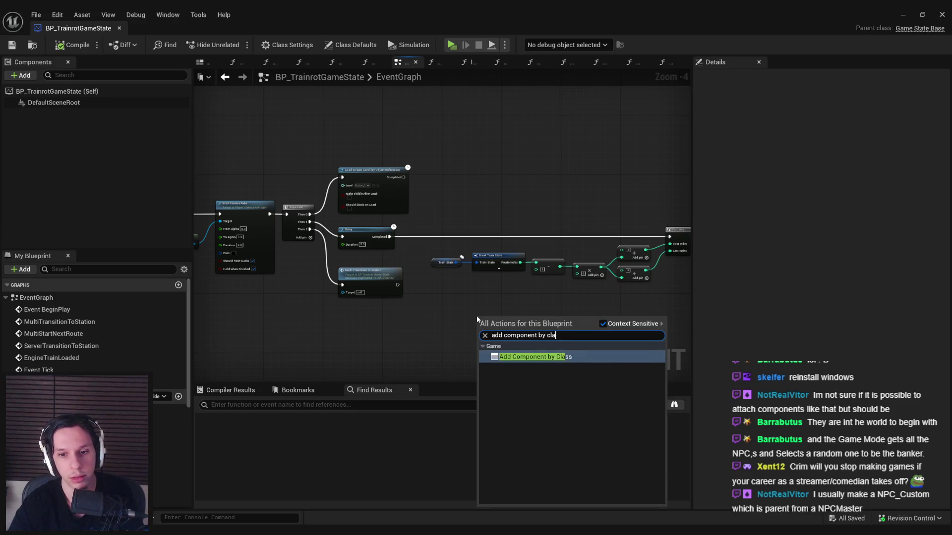
{"action": "key", "text": "Return"}
{"action": "scroll", "coordinate": [502, 325], "scroll_direction": "up", "scroll_amount": 2}
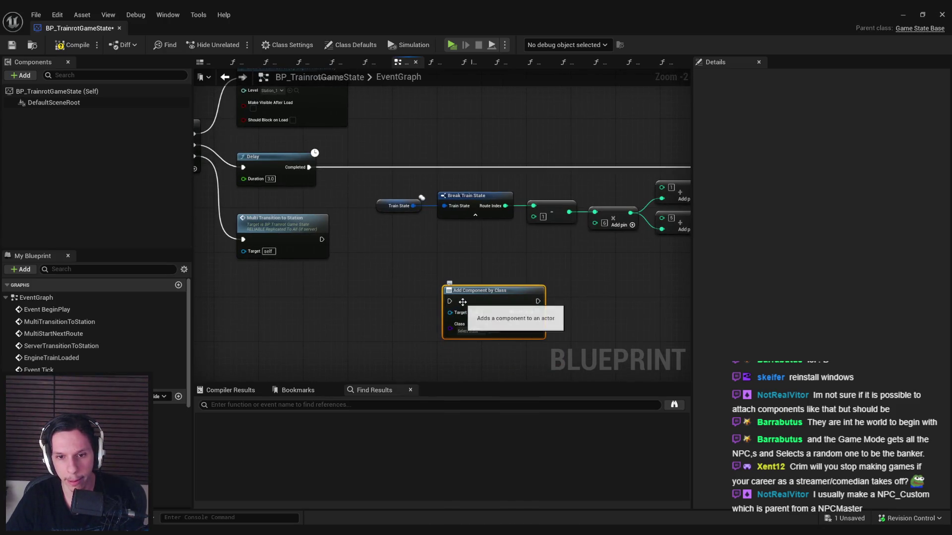
{"action": "left_click", "coordinate": [468, 330]}
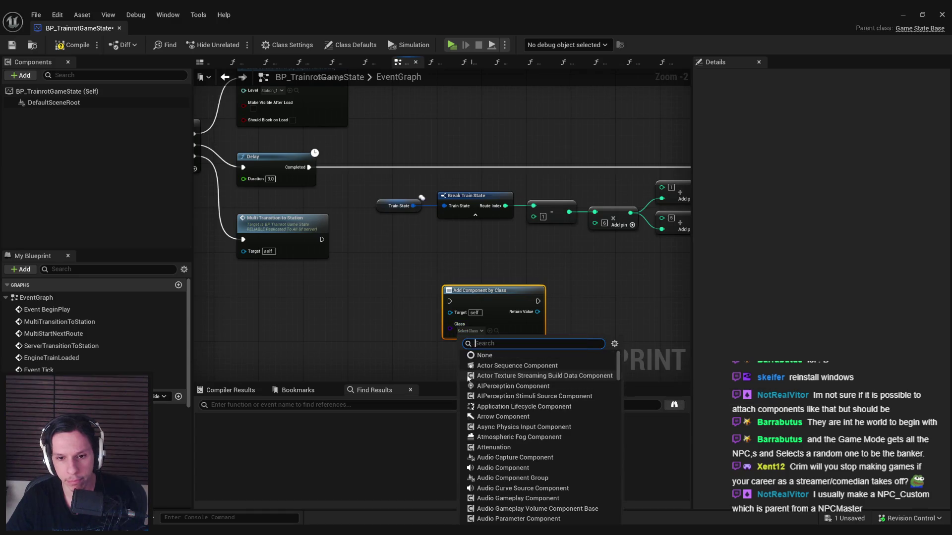
{"action": "scroll", "coordinate": [504, 389], "scroll_direction": "down", "scroll_amount": 5}
{"action": "key", "text": "Escape"}
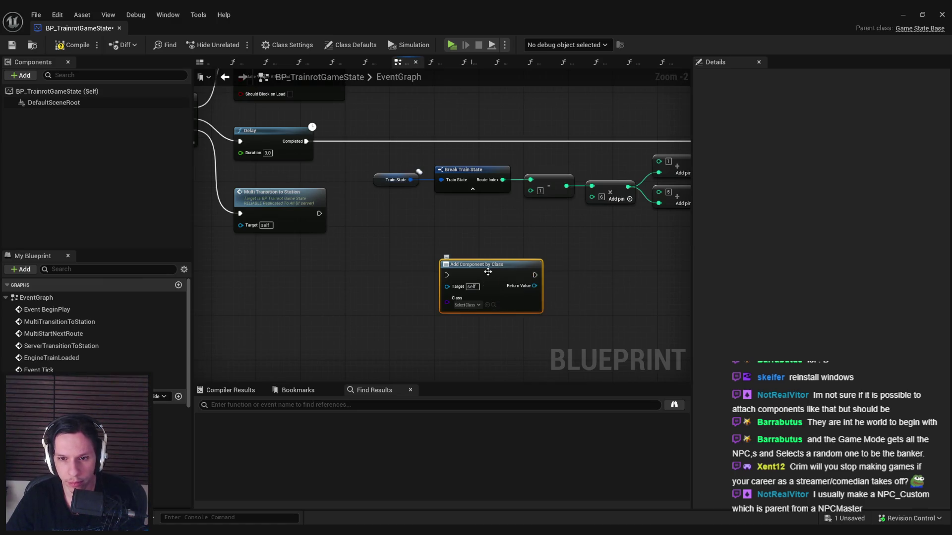
Delete the Add Component by Class node, then compile and save the blueprint
{"action": "right_click", "coordinate": [463, 256]}
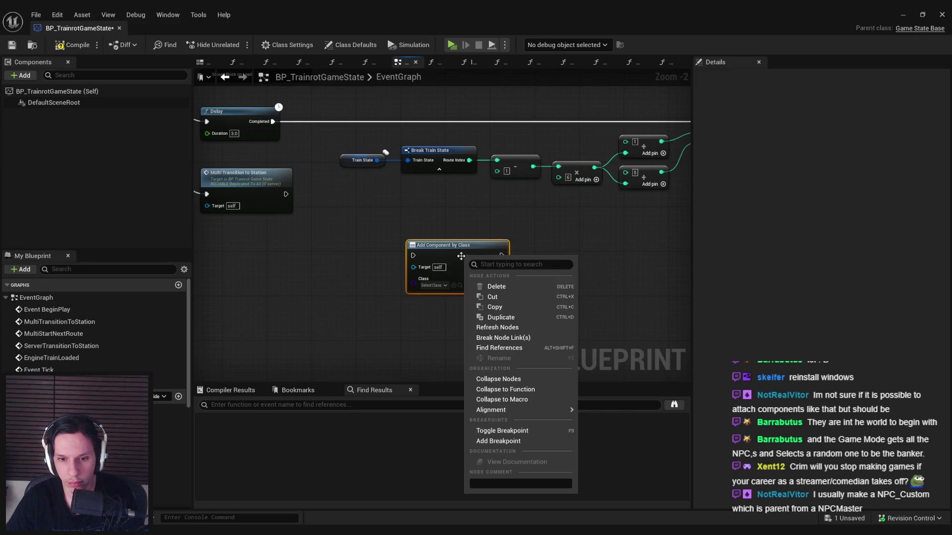
{"action": "left_click", "coordinate": [496, 287]}
{"action": "left_click", "coordinate": [66, 46]}
{"action": "scroll", "coordinate": [399, 287], "scroll_direction": "down", "scroll_amount": 3}
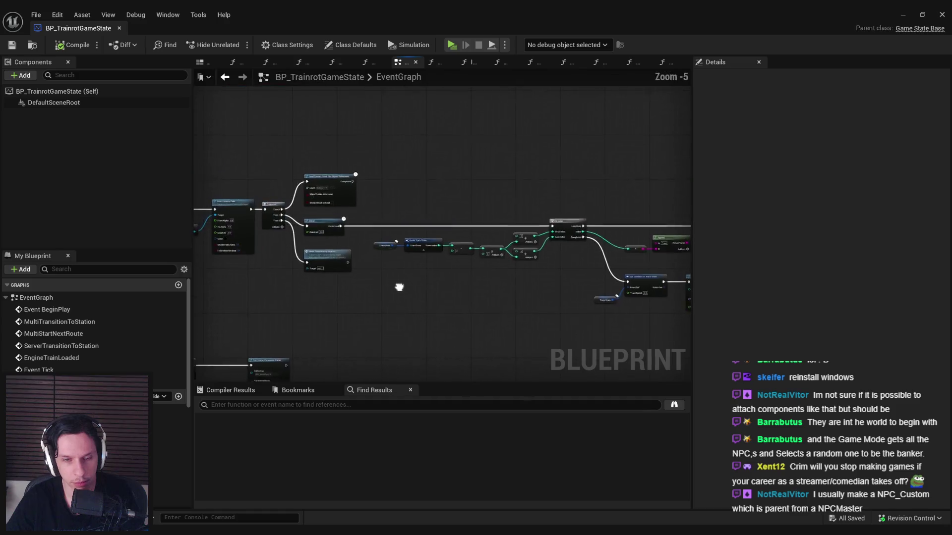
Shift the Load Stream Level, Delay and Multi Transition to Station nodes right, then compile
{"action": "left_click_drag", "start_coordinate": [399, 287], "coordinate": [370, 236]}
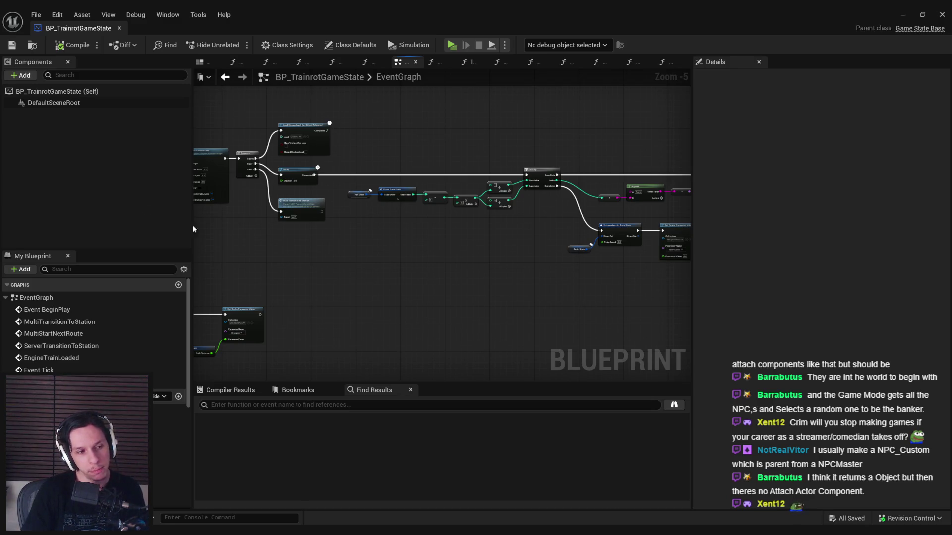
{"action": "scroll", "coordinate": [337, 270], "scroll_direction": "up", "scroll_amount": 3}
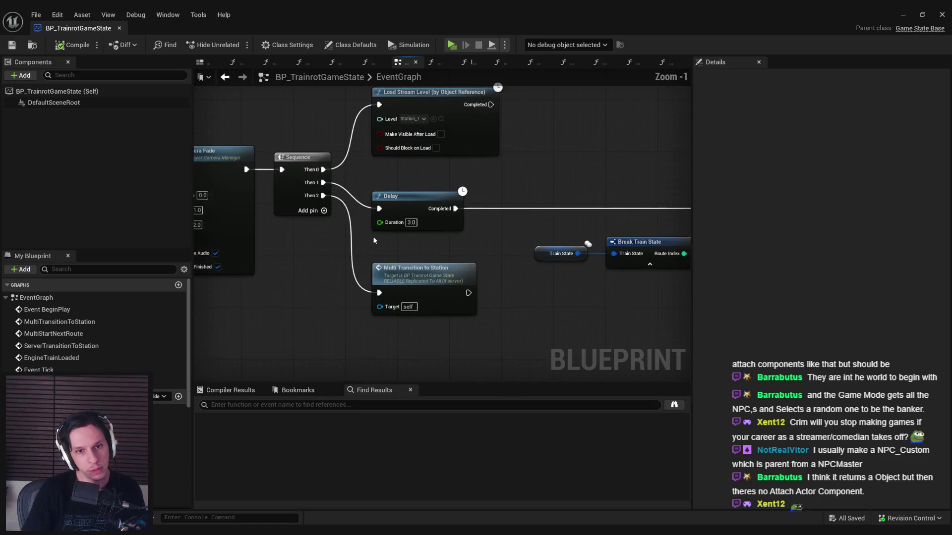
{"action": "scroll", "coordinate": [367, 265], "scroll_direction": "down", "scroll_amount": 2}
{"action": "left_click_drag", "start_coordinate": [386, 321], "coordinate": [365, 172]}
{"action": "left_click_drag", "start_coordinate": [416, 236], "coordinate": [431, 247]}
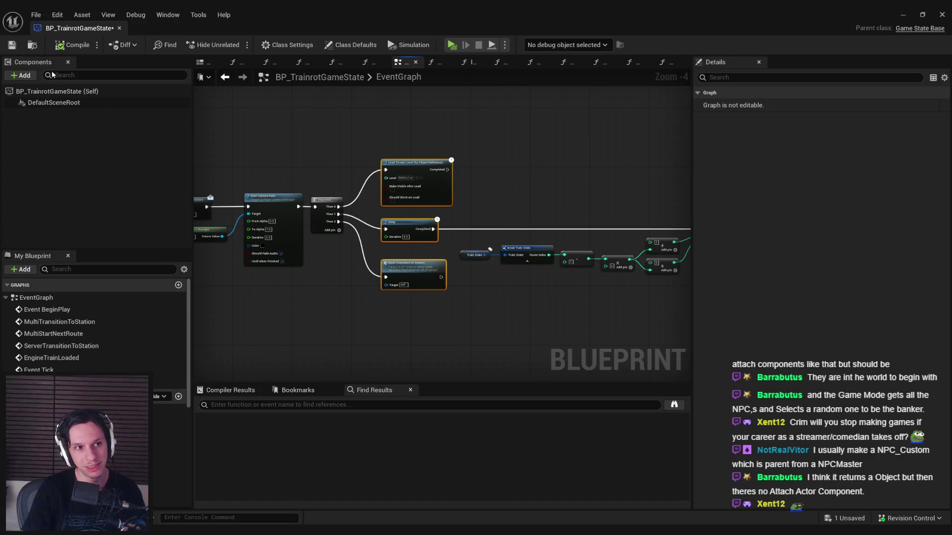
{"action": "left_click", "coordinate": [54, 47]}
Zoom over the graph and marquee-select the Break Train State and math nodes
{"action": "scroll", "coordinate": [362, 282], "scroll_direction": "up", "scroll_amount": 2}
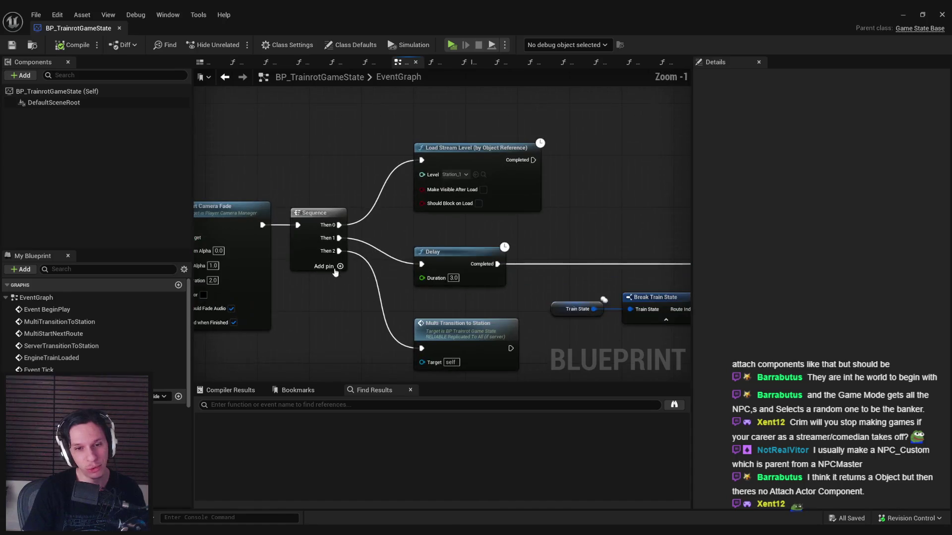
{"action": "scroll", "coordinate": [363, 282], "scroll_direction": "down", "scroll_amount": 3}
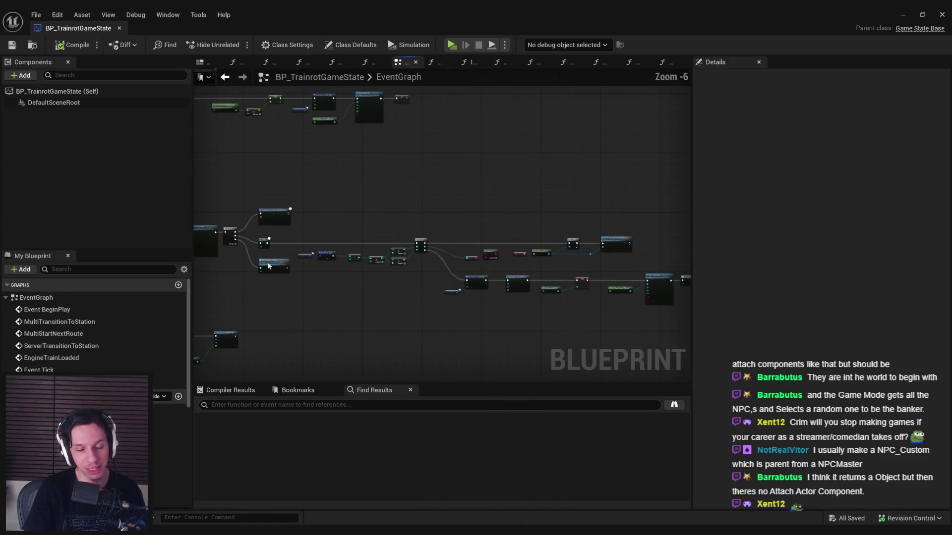
{"action": "scroll", "coordinate": [341, 282], "scroll_direction": "up", "scroll_amount": 1}
{"action": "scroll", "coordinate": [341, 281], "scroll_direction": "down", "scroll_amount": 1}
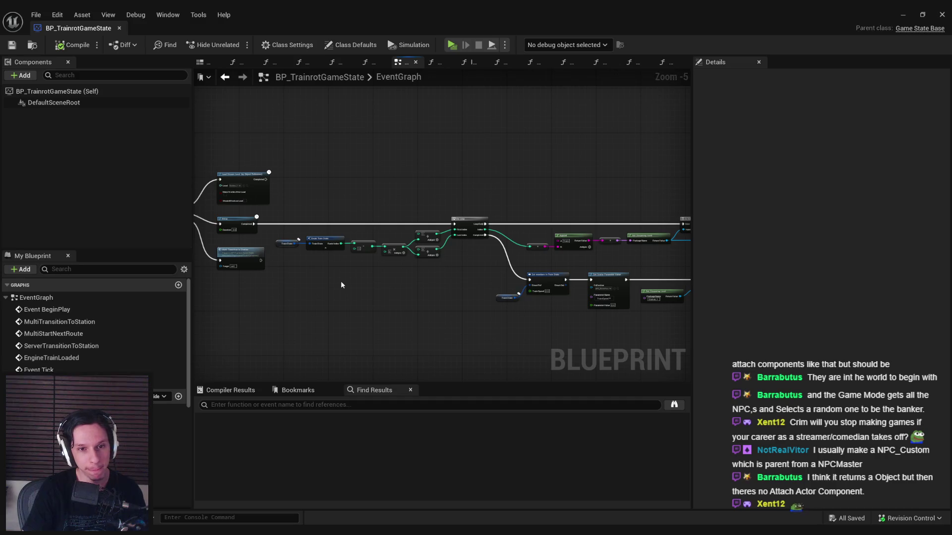
{"action": "scroll", "coordinate": [345, 283], "scroll_direction": "up", "scroll_amount": 3}
{"action": "scroll", "coordinate": [306, 226], "scroll_direction": "down", "scroll_amount": 1}
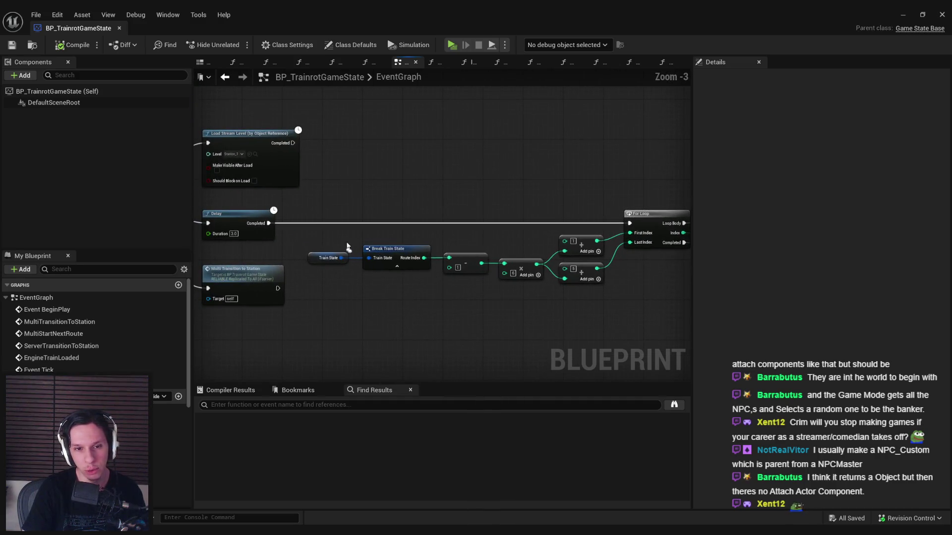
{"action": "mouse_move", "coordinate": [306, 226]}
{"action": "left_mouse_down"}
{"action": "mouse_move", "coordinate": [517, 287]}
{"action": "mouse_move", "coordinate": [609, 297]}
{"action": "left_mouse_up"}
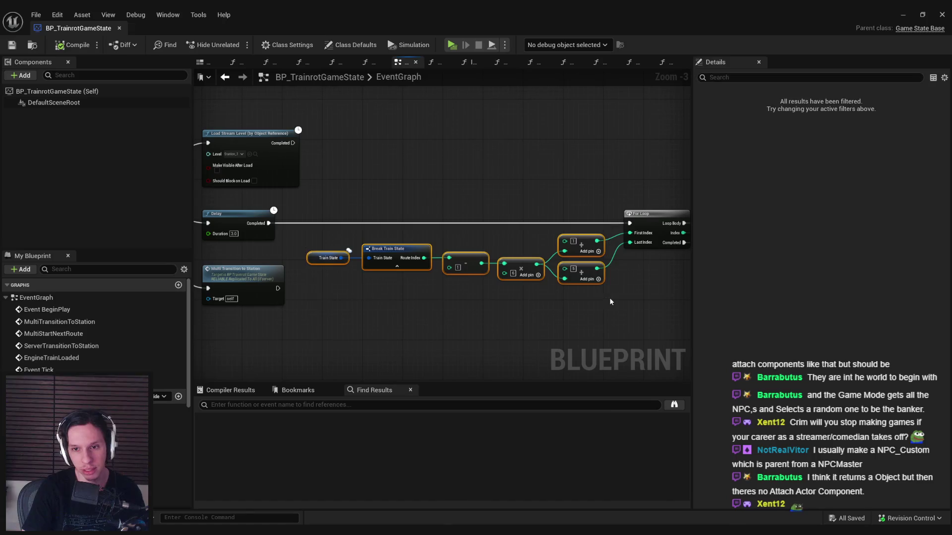
{"action": "left_click", "coordinate": [617, 313]}
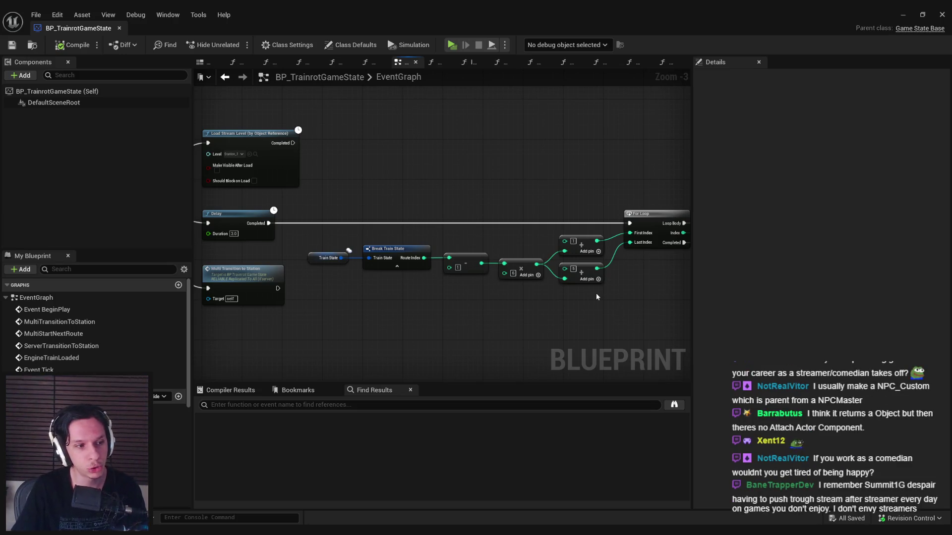
{"action": "left_click_drag", "start_coordinate": [597, 296], "coordinate": [451, 291]}
{"action": "scroll", "coordinate": [328, 275], "scroll_direction": "down", "scroll_amount": 1}
{"action": "left_click_drag", "start_coordinate": [328, 275], "coordinate": [414, 278]}
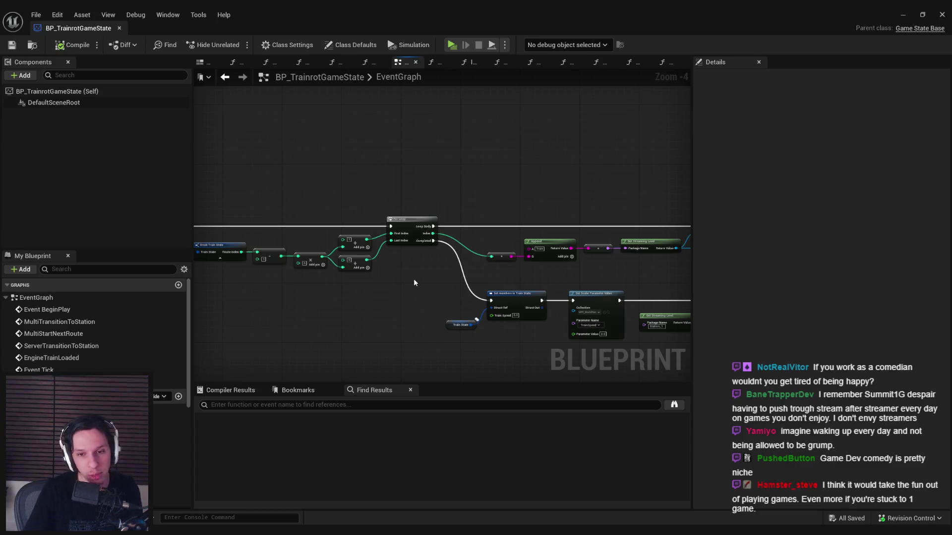
{"action": "scroll", "coordinate": [414, 283], "scroll_direction": "up", "scroll_amount": 3}
{"action": "scroll", "coordinate": [441, 276], "scroll_direction": "down", "scroll_amount": 2}
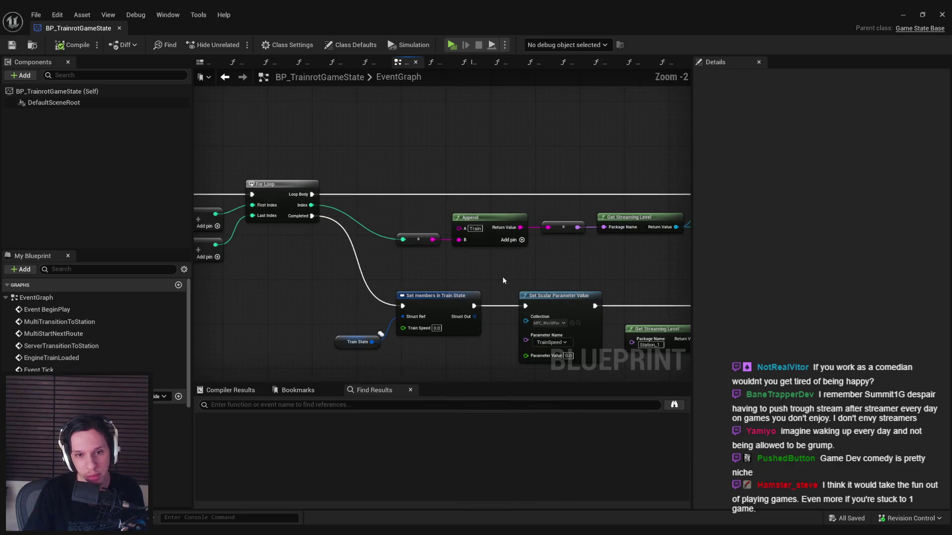
{"action": "mouse_move", "coordinate": [503, 281]}
{"action": "left_mouse_down"}
{"action": "mouse_move", "coordinate": [389, 284]}
{"action": "mouse_move", "coordinate": [532, 293]}
{"action": "left_mouse_up"}
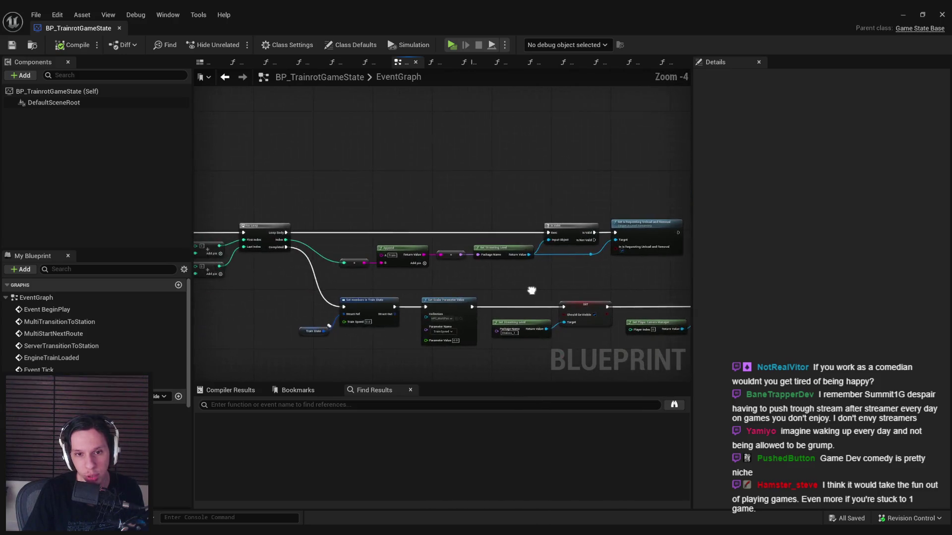
{"action": "scroll", "coordinate": [531, 294], "scroll_direction": "down", "scroll_amount": 1}
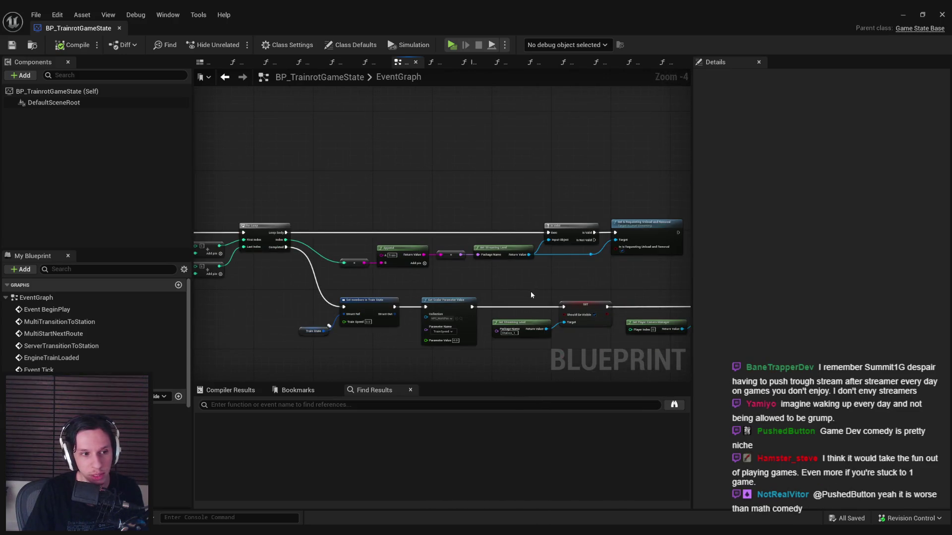
{"action": "left_click_drag", "start_coordinate": [306, 289], "coordinate": [519, 273]}
{"action": "scroll", "coordinate": [519, 273], "scroll_direction": "down", "scroll_amount": 1}
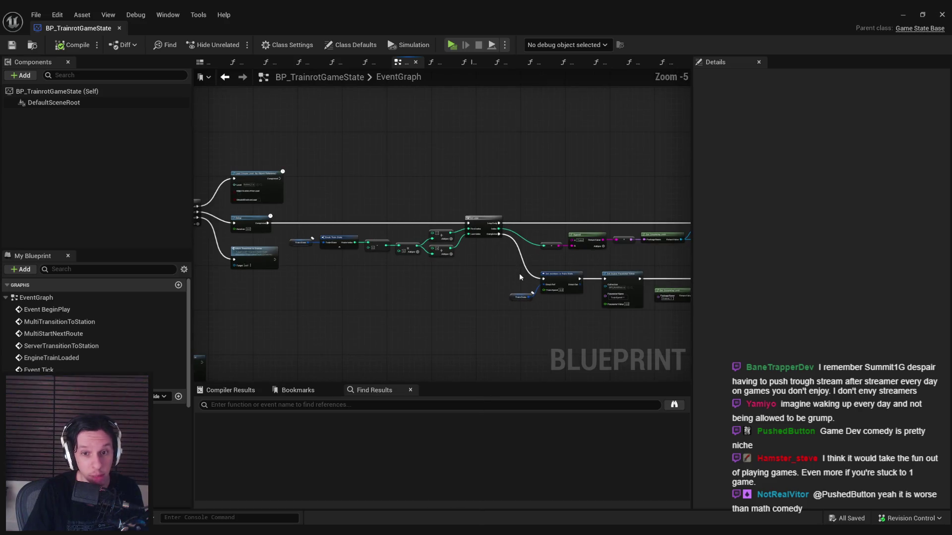
{"action": "scroll", "coordinate": [511, 277], "scroll_direction": "up", "scroll_amount": 1}
{"action": "scroll", "coordinate": [518, 312], "scroll_direction": "up", "scroll_amount": 1}
{"action": "scroll", "coordinate": [519, 312], "scroll_direction": "down", "scroll_amount": 1}
{"action": "scroll", "coordinate": [365, 254], "scroll_direction": "up", "scroll_amount": 1}
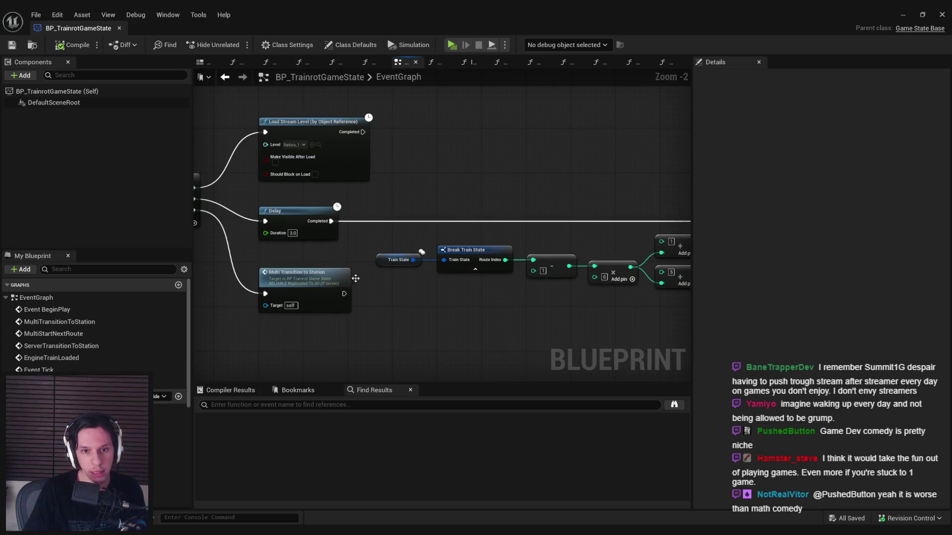
{"action": "mouse_move", "coordinate": [483, 322]}
{"action": "left_mouse_down"}
{"action": "mouse_move", "coordinate": [324, 305]}
{"action": "mouse_move", "coordinate": [427, 307]}
{"action": "left_mouse_up"}
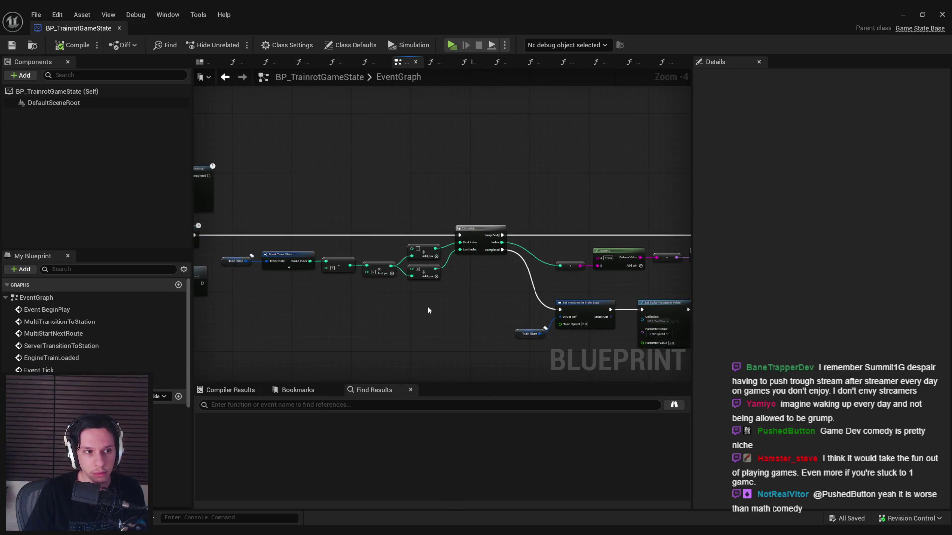
{"action": "scroll", "coordinate": [428, 306], "scroll_direction": "down", "scroll_amount": 1}
{"action": "left_click_drag", "start_coordinate": [458, 345], "coordinate": [370, 301]}
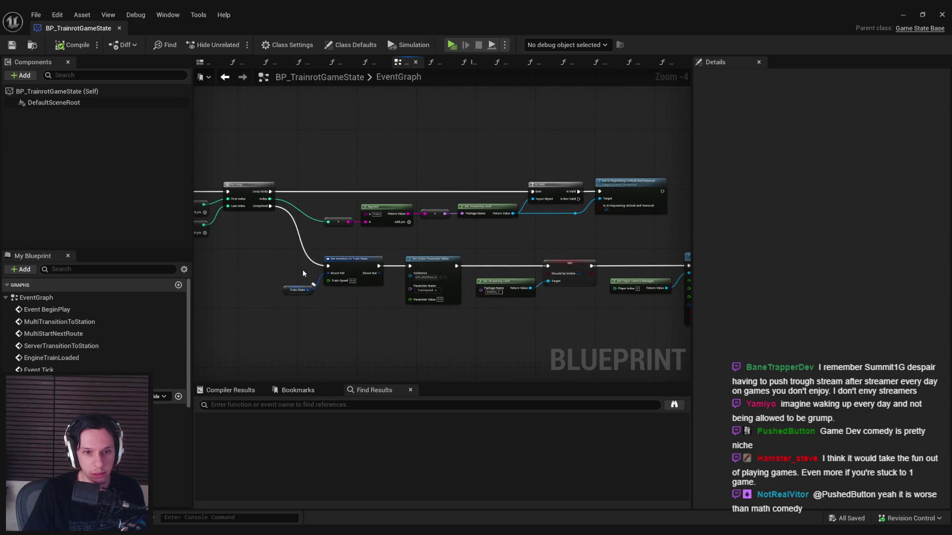
{"action": "scroll", "coordinate": [302, 269], "scroll_direction": "up", "scroll_amount": 2}
{"action": "scroll", "coordinate": [414, 347], "scroll_direction": "down", "scroll_amount": 2}
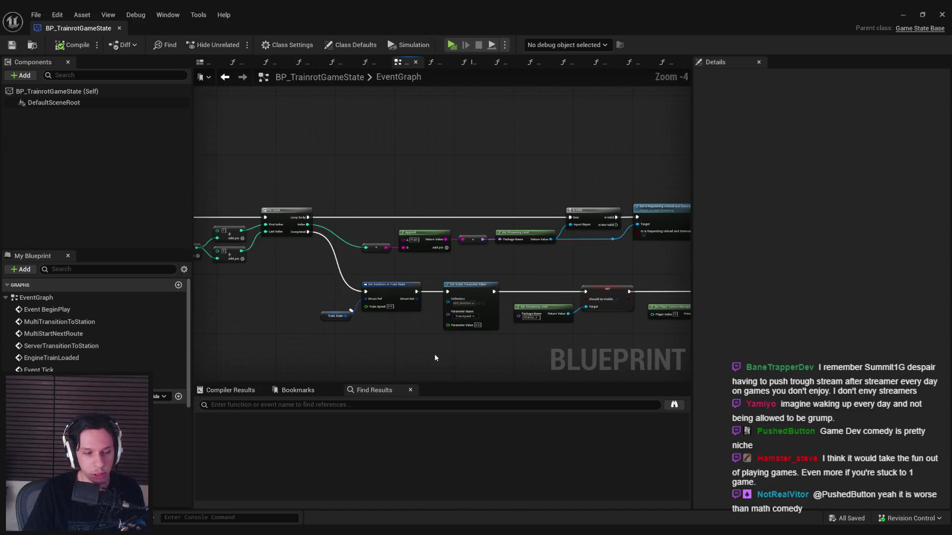
{"action": "left_click_drag", "start_coordinate": [437, 356], "coordinate": [368, 339]}
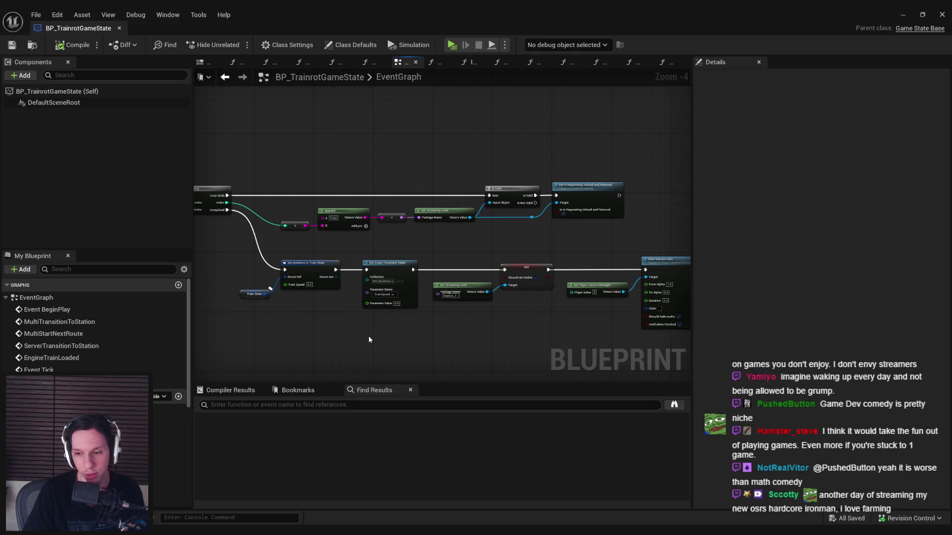
{"action": "scroll", "coordinate": [345, 338], "scroll_direction": "down", "scroll_amount": 1}
{"action": "scroll", "coordinate": [341, 335], "scroll_direction": "up", "scroll_amount": 1}
{"action": "left_click_drag", "start_coordinate": [391, 342], "coordinate": [394, 303]}
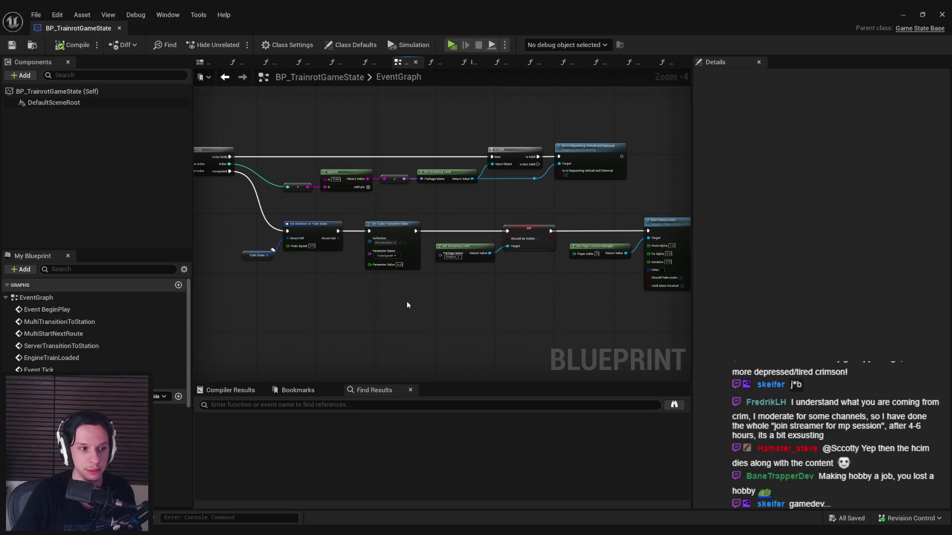
{"action": "mouse_move", "coordinate": [293, 305]}
{"action": "left_mouse_down"}
{"action": "mouse_move", "coordinate": [444, 311]}
{"action": "mouse_move", "coordinate": [383, 275]}
{"action": "mouse_move", "coordinate": [446, 258]}
{"action": "mouse_move", "coordinate": [553, 258]}
{"action": "mouse_move", "coordinate": [426, 174]}
{"action": "mouse_move", "coordinate": [470, 225]}
{"action": "left_mouse_up"}
{"action": "scroll", "coordinate": [446, 258], "scroll_direction": "up", "scroll_amount": 1}
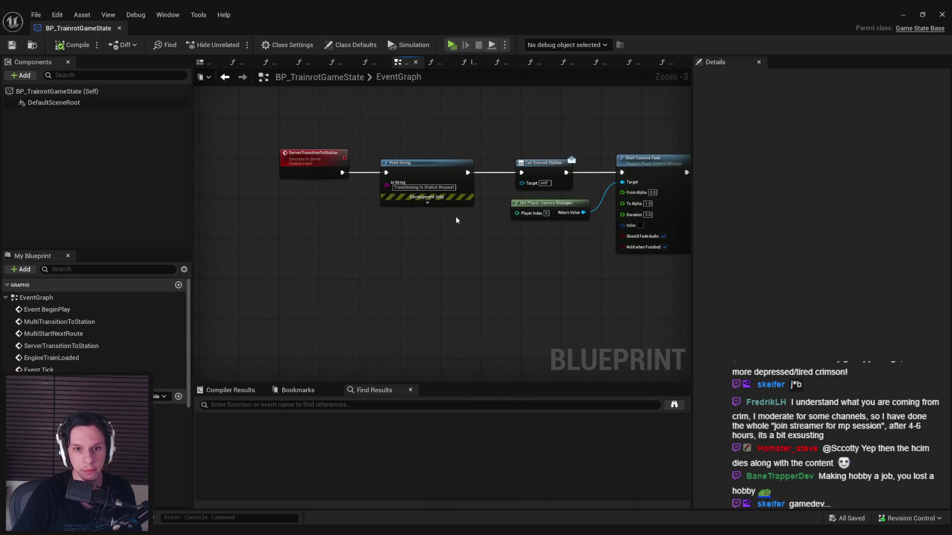
{"action": "scroll", "coordinate": [480, 241], "scroll_direction": "down", "scroll_amount": 3}
{"action": "scroll", "coordinate": [439, 232], "scroll_direction": "up", "scroll_amount": 2}
{"action": "scroll", "coordinate": [439, 230], "scroll_direction": "up", "scroll_amount": 1}
{"action": "scroll", "coordinate": [439, 230], "scroll_direction": "down", "scroll_amount": 1}
{"action": "scroll", "coordinate": [519, 308], "scroll_direction": "up", "scroll_amount": 3}
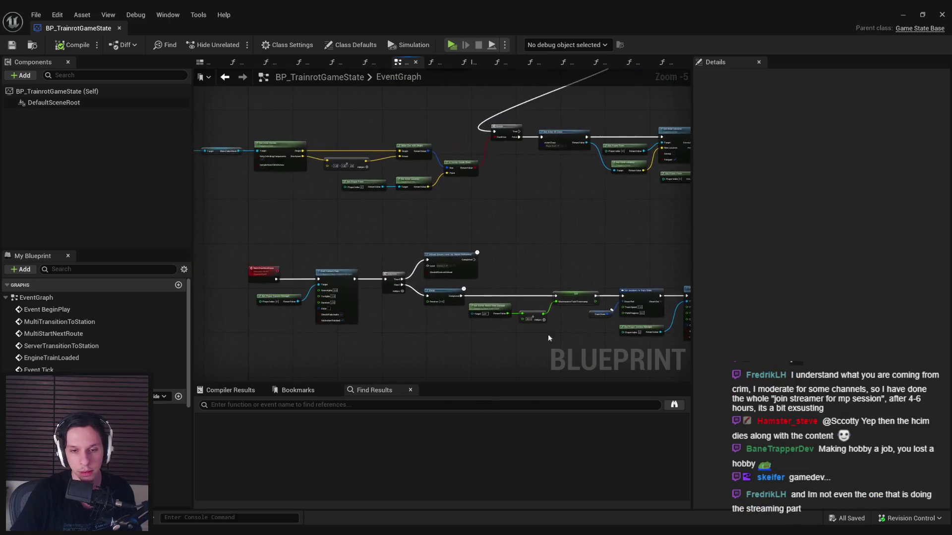
{"action": "scroll", "coordinate": [516, 302], "scroll_direction": "down", "scroll_amount": 1}
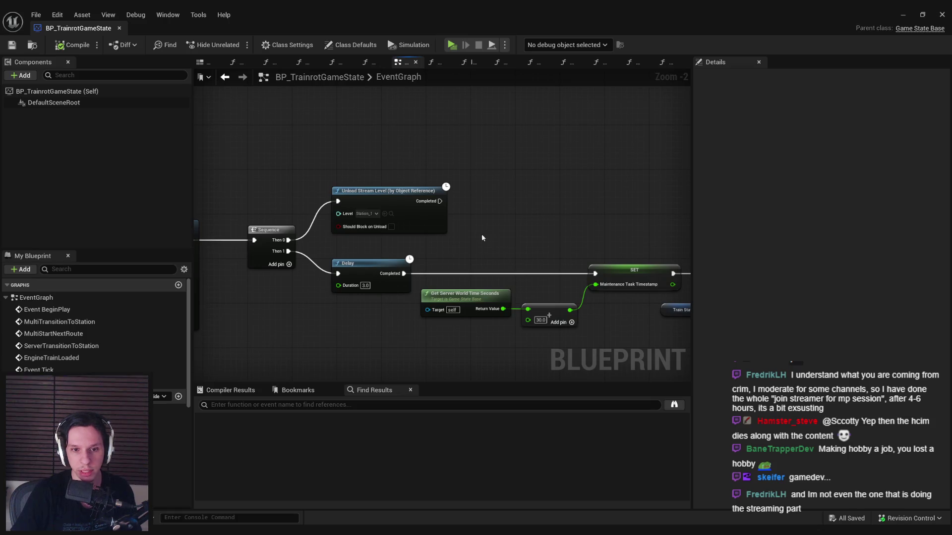
{"action": "scroll", "coordinate": [478, 234], "scroll_direction": "down", "scroll_amount": 2}
{"action": "scroll", "coordinate": [524, 252], "scroll_direction": "up", "scroll_amount": 1}
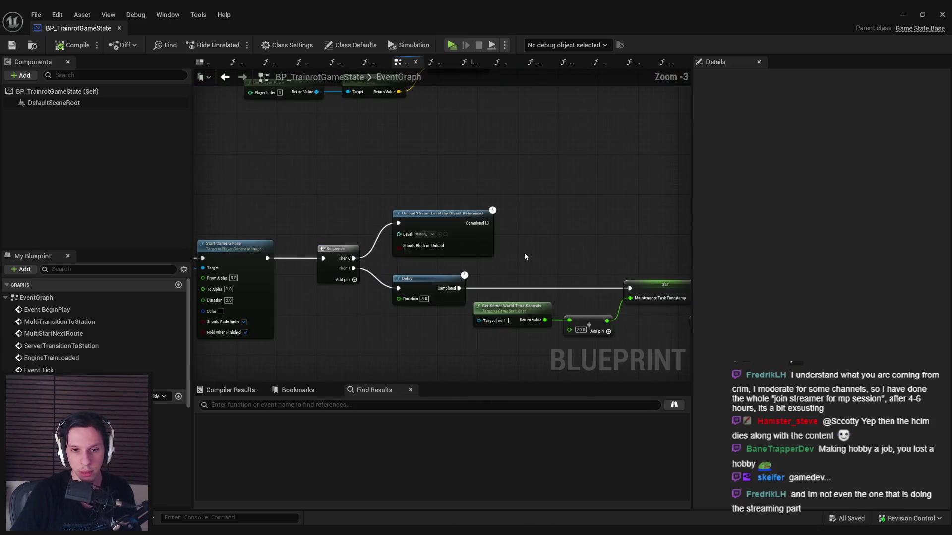
{"action": "scroll", "coordinate": [525, 252], "scroll_direction": "down", "scroll_amount": 1}
{"action": "scroll", "coordinate": [529, 263], "scroll_direction": "up", "scroll_amount": 2}
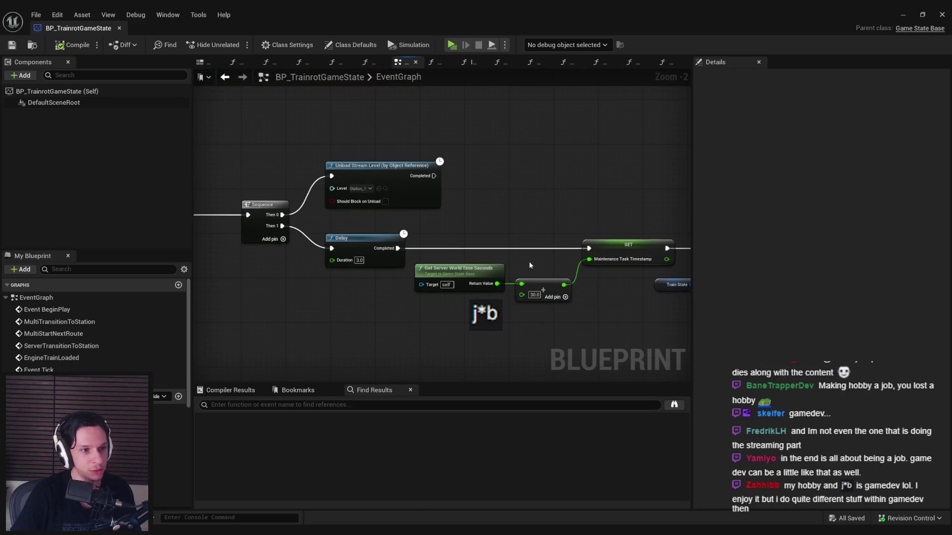
{"action": "scroll", "coordinate": [522, 215], "scroll_direction": "down", "scroll_amount": 3}
{"action": "mouse_move", "coordinate": [523, 215]}
{"action": "left_mouse_down"}
{"action": "mouse_move", "coordinate": [522, 327]}
{"action": "mouse_move", "coordinate": [493, 292]}
{"action": "mouse_move", "coordinate": [542, 276]}
{"action": "left_mouse_up"}
{"action": "scroll", "coordinate": [584, 255], "scroll_direction": "up", "scroll_amount": 2}
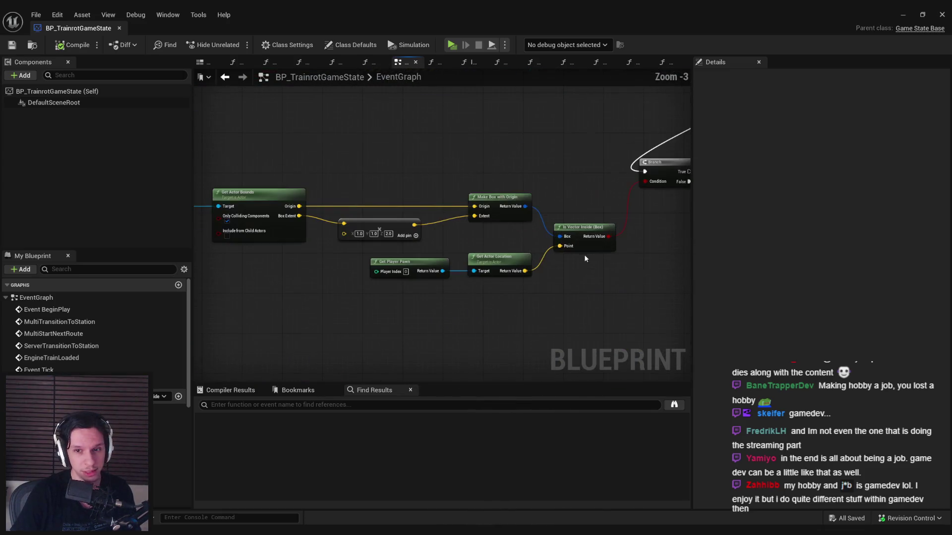
{"action": "left_click_drag", "start_coordinate": [626, 298], "coordinate": [502, 283]}
{"action": "scroll", "coordinate": [501, 273], "scroll_direction": "down", "scroll_amount": 1}
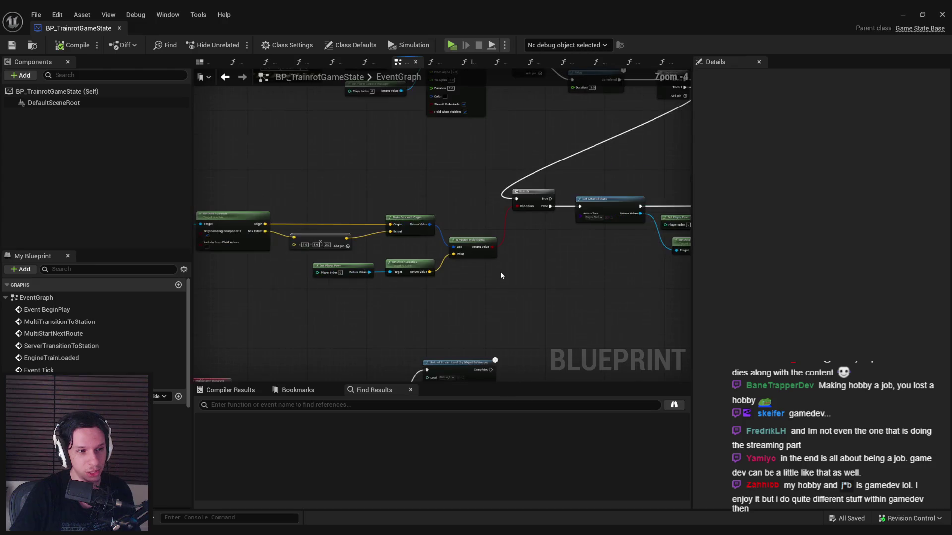
{"action": "mouse_move", "coordinate": [501, 276]}
{"action": "left_mouse_down"}
{"action": "mouse_move", "coordinate": [501, 294]}
{"action": "mouse_move", "coordinate": [488, 276]}
{"action": "left_mouse_up"}
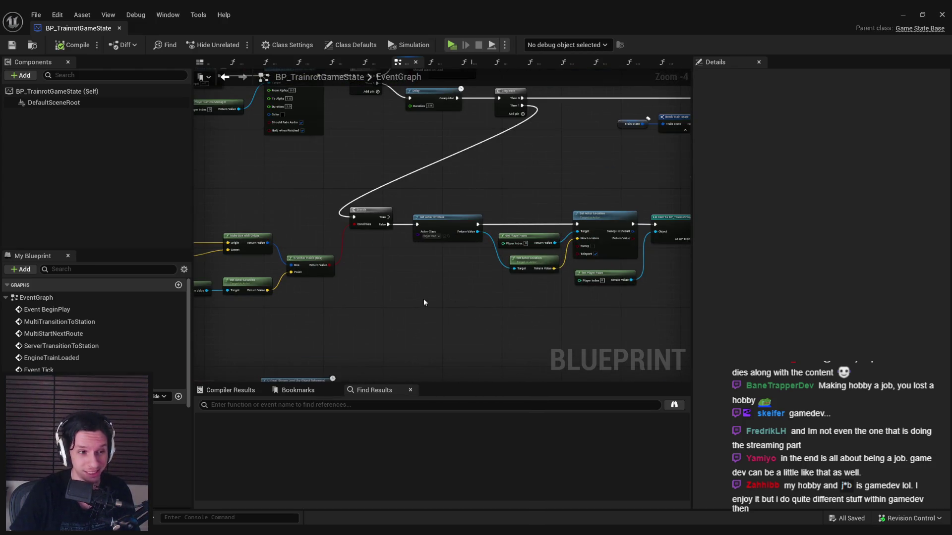
{"action": "scroll", "coordinate": [435, 300], "scroll_direction": "down", "scroll_amount": 3}
{"action": "scroll", "coordinate": [380, 303], "scroll_direction": "up", "scroll_amount": 2}
{"action": "mouse_move", "coordinate": [525, 272]}
{"action": "left_mouse_down"}
{"action": "mouse_move", "coordinate": [452, 294]}
{"action": "mouse_move", "coordinate": [463, 231]}
{"action": "mouse_move", "coordinate": [552, 240]}
{"action": "left_mouse_up"}
{"action": "scroll", "coordinate": [462, 275], "scroll_direction": "up", "scroll_amount": 1}
{"action": "left_click_drag", "start_coordinate": [462, 275], "coordinate": [479, 212]}
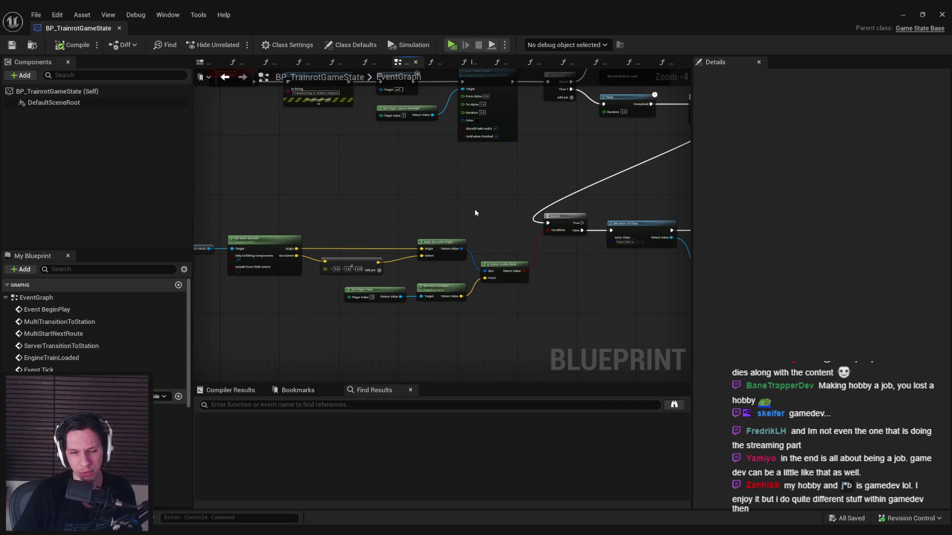
{"action": "scroll", "coordinate": [409, 214], "scroll_direction": "up", "scroll_amount": 1}
{"action": "mouse_move", "coordinate": [418, 229]}
{"action": "left_mouse_down"}
{"action": "mouse_move", "coordinate": [246, 220]}
{"action": "mouse_move", "coordinate": [251, 198]}
{"action": "mouse_move", "coordinate": [496, 250]}
{"action": "mouse_move", "coordinate": [570, 253]}
{"action": "left_mouse_up"}
Align the Cabin Managers and GET chain with Get Actor Bounds, then compile and save
{"action": "left_click_drag", "start_coordinate": [570, 252], "coordinate": [434, 260]}
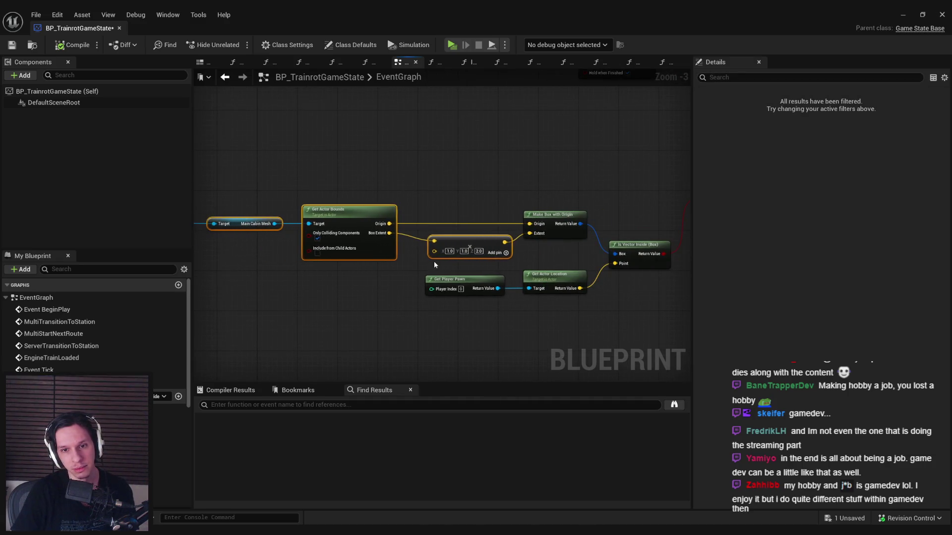
{"action": "mouse_move", "coordinate": [363, 276]}
{"action": "left_mouse_down"}
{"action": "mouse_move", "coordinate": [427, 228]}
{"action": "mouse_move", "coordinate": [458, 267]}
{"action": "left_mouse_up"}
{"action": "left_click", "coordinate": [496, 238], "text": "ctrl"}
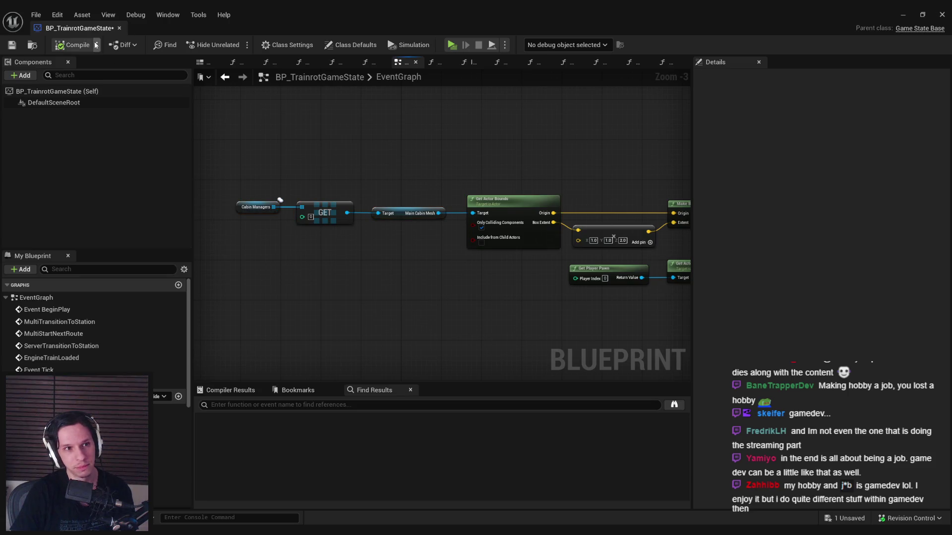
{"action": "left_click_drag", "start_coordinate": [412, 214], "coordinate": [417, 213]}
{"action": "left_click_drag", "start_coordinate": [339, 229], "coordinate": [233, 161]}
{"action": "left_click_drag", "start_coordinate": [329, 214], "coordinate": [339, 213]}
{"action": "left_click", "coordinate": [347, 254]}
{"action": "left_click_drag", "start_coordinate": [273, 208], "coordinate": [278, 208]}
{"action": "left_click", "coordinate": [266, 144]}
{"action": "left_click", "coordinate": [69, 45]}
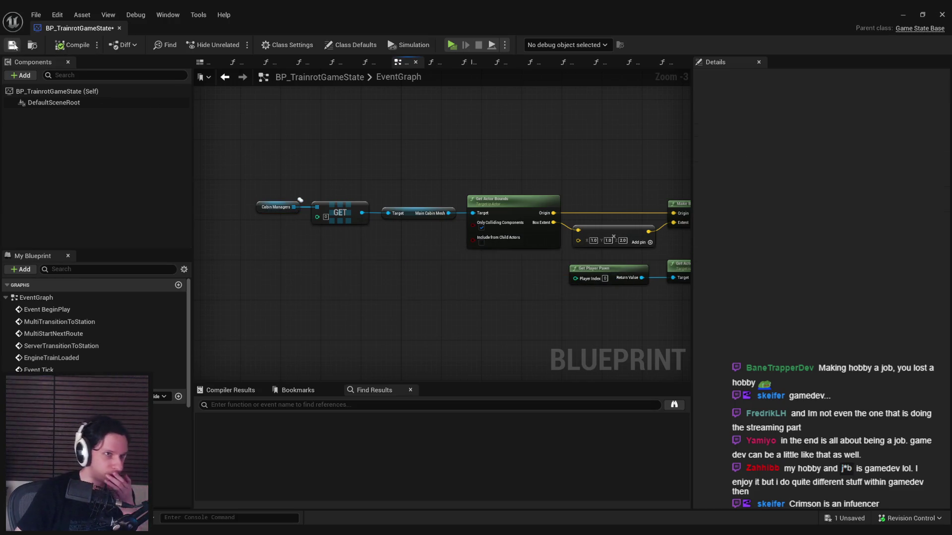
{"action": "key", "text": "Home"}
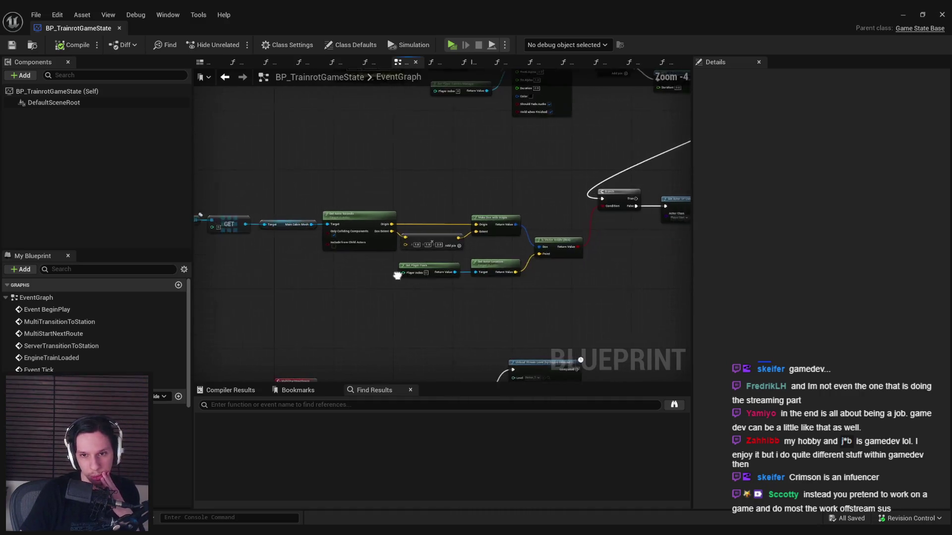
Nudge the whole cabin-bounds check group up and right, then compile and save again
{"action": "left_click_drag", "start_coordinate": [578, 299], "coordinate": [254, 203]}
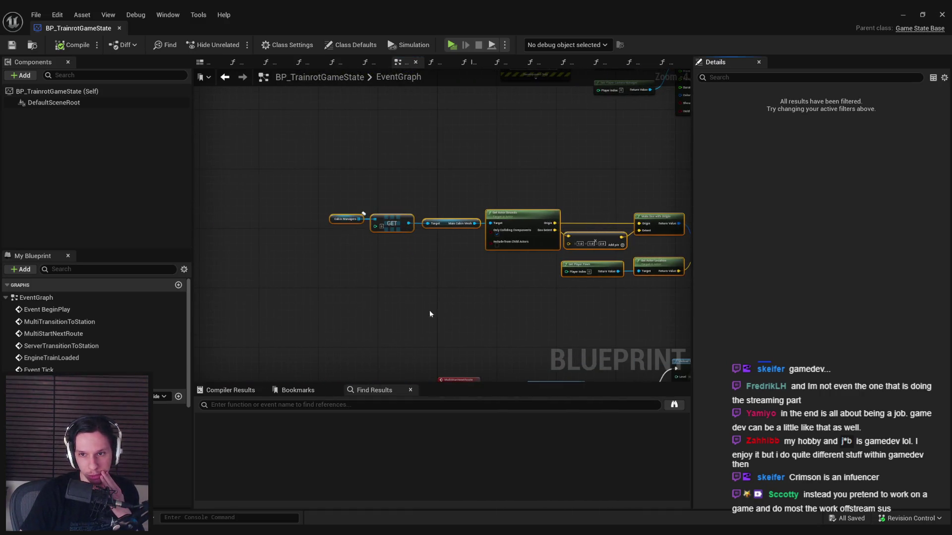
{"action": "scroll", "coordinate": [449, 297], "scroll_direction": "up", "scroll_amount": 5}
{"action": "left_click_drag", "start_coordinate": [455, 229], "coordinate": [465, 220]}
{"action": "left_click", "coordinate": [439, 260]}
{"action": "left_click", "coordinate": [13, 46]}
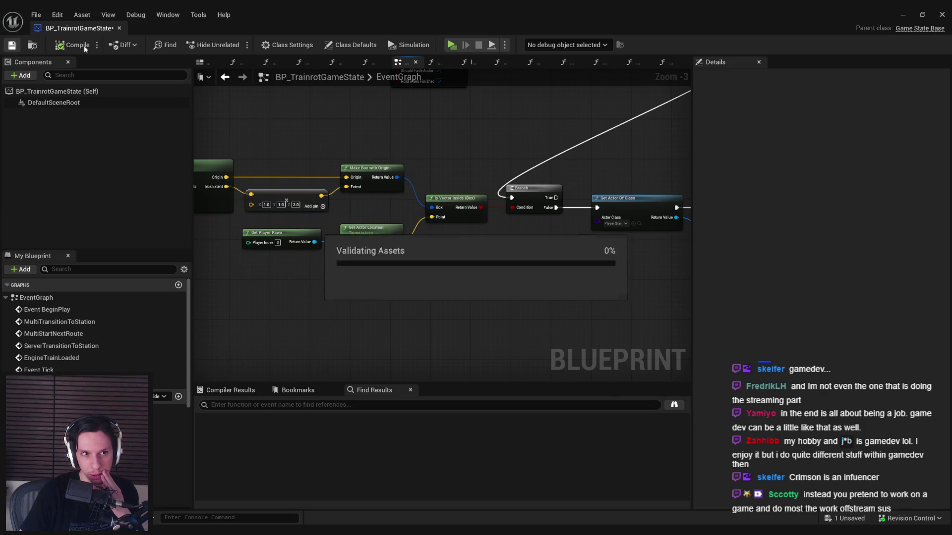
{"action": "scroll", "coordinate": [425, 227], "scroll_direction": "down", "scroll_amount": 2}
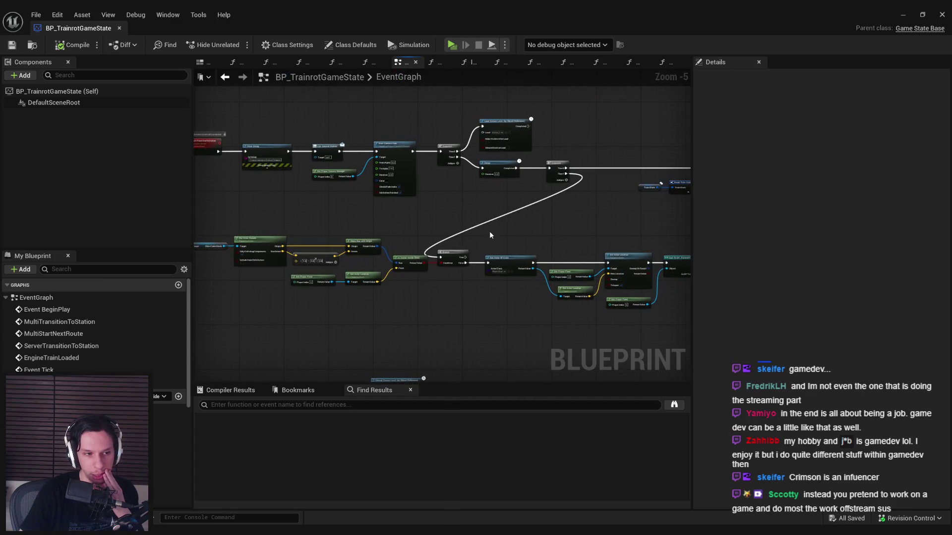
{"action": "scroll", "coordinate": [478, 230], "scroll_direction": "down", "scroll_amount": 2}
{"action": "scroll", "coordinate": [462, 215], "scroll_direction": "up", "scroll_amount": 1}
{"action": "scroll", "coordinate": [425, 220], "scroll_direction": "up", "scroll_amount": 4}
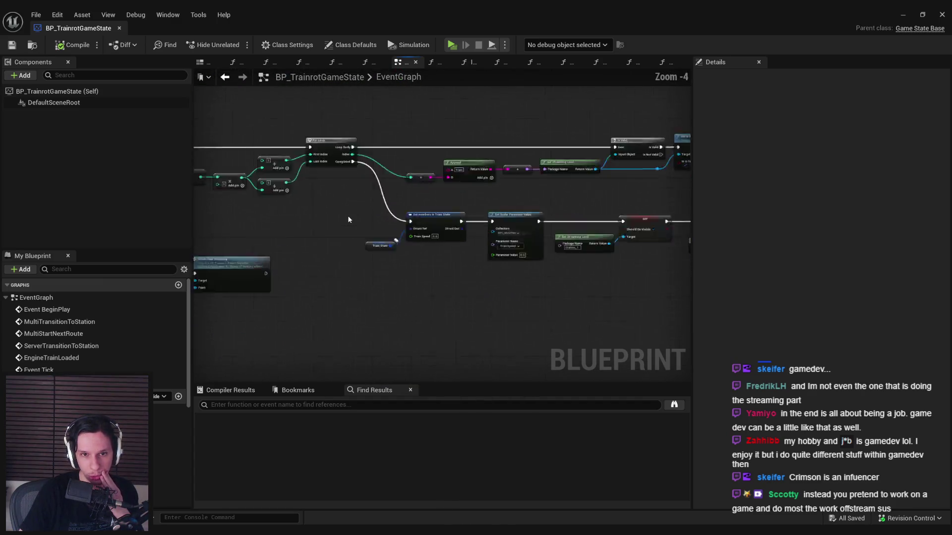
{"action": "scroll", "coordinate": [425, 223], "scroll_direction": "down", "scroll_amount": 1}
{"action": "scroll", "coordinate": [424, 247], "scroll_direction": "up", "scroll_amount": 1}
{"action": "scroll", "coordinate": [423, 268], "scroll_direction": "down", "scroll_amount": 2}
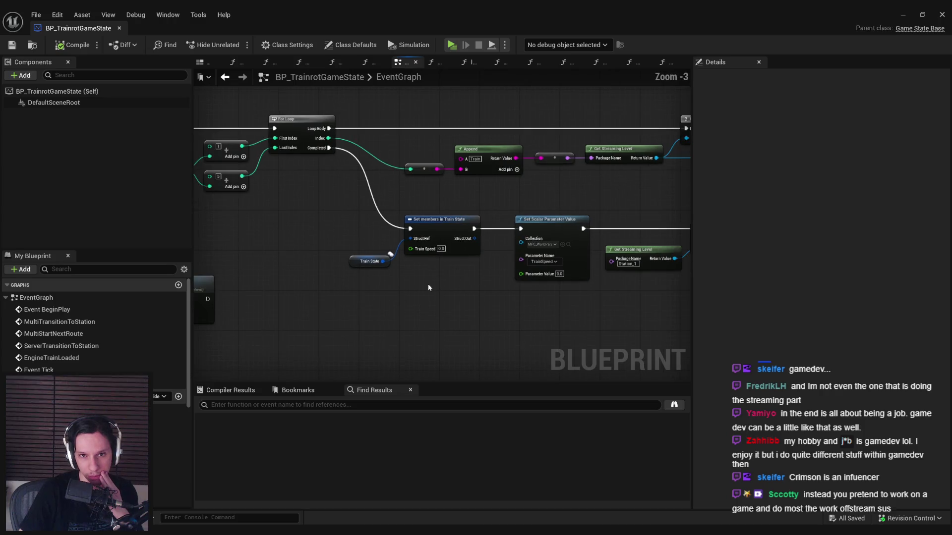
{"action": "mouse_move", "coordinate": [415, 199]}
{"action": "left_mouse_down"}
{"action": "mouse_move", "coordinate": [437, 182]}
{"action": "mouse_move", "coordinate": [481, 174]}
{"action": "mouse_move", "coordinate": [465, 194]}
{"action": "mouse_move", "coordinate": [542, 215]}
{"action": "left_mouse_up"}
{"action": "scroll", "coordinate": [465, 194], "scroll_direction": "down", "scroll_amount": 2}
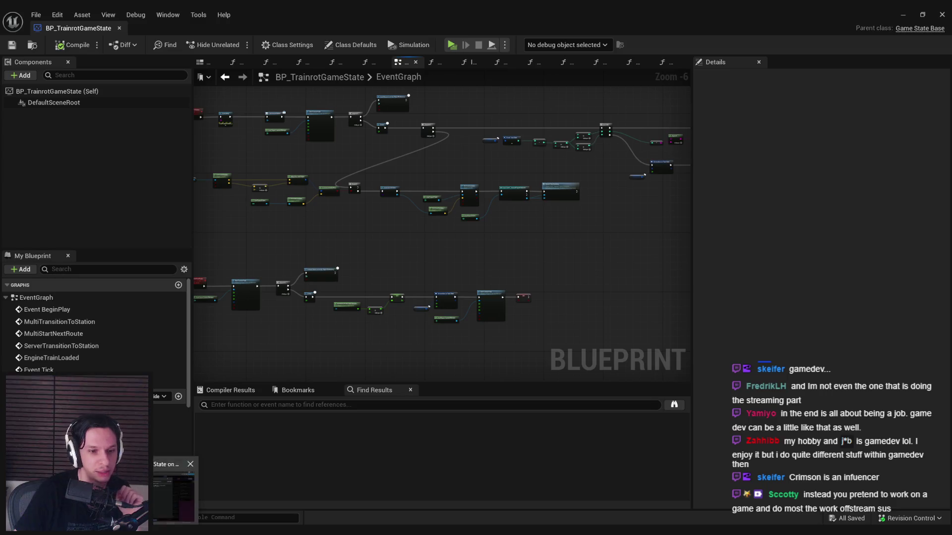
{"action": "key", "text": "alt+Tab"}
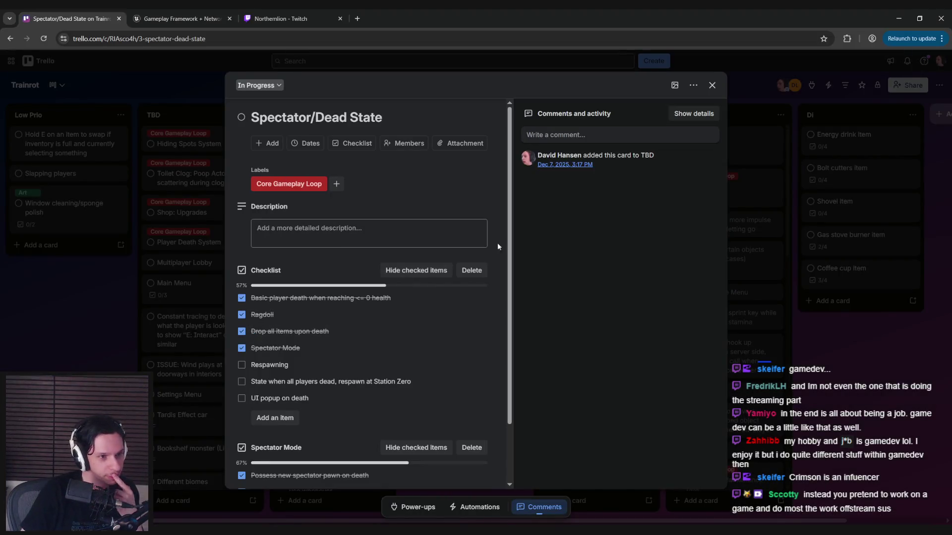
{"action": "left_click", "coordinate": [899, 18]}
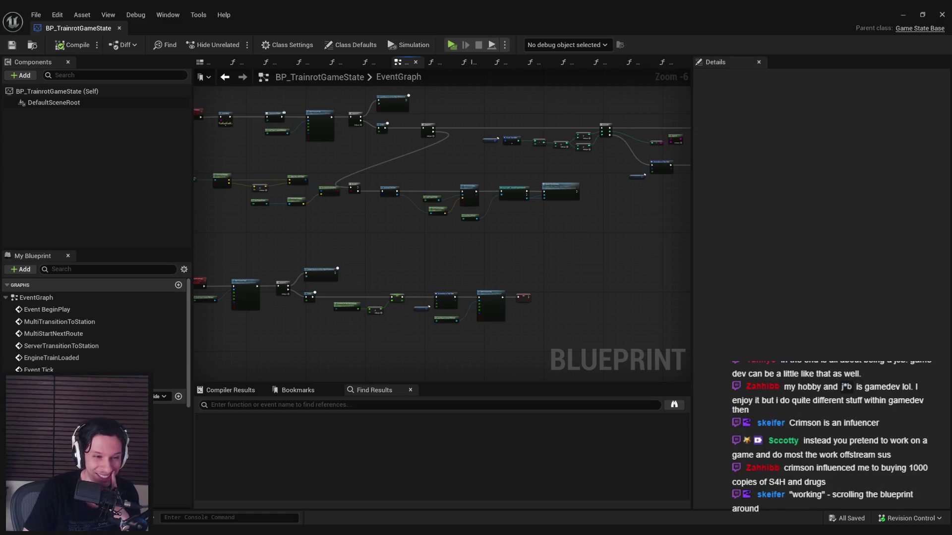
{"action": "left_click_drag", "start_coordinate": [381, 252], "coordinate": [357, 246]}
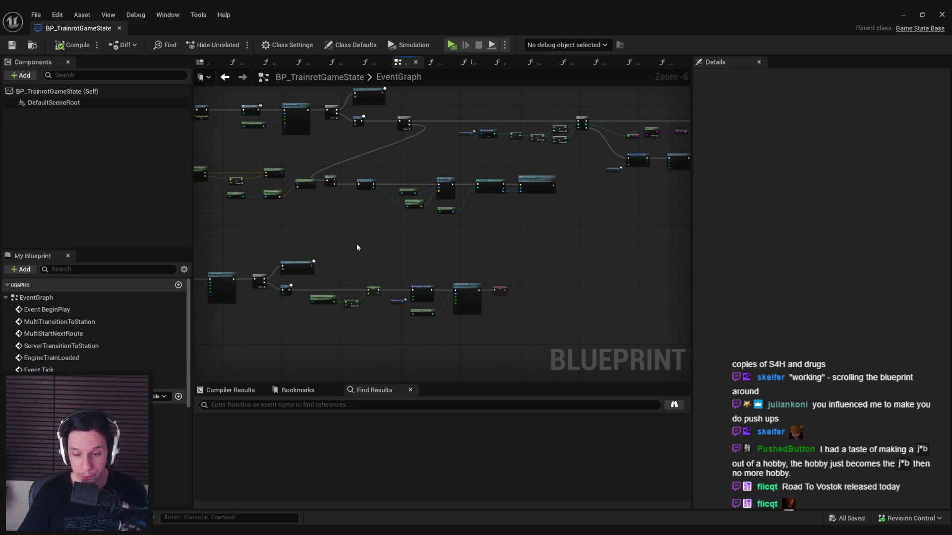
{"action": "mouse_move", "coordinate": [357, 246]}
{"action": "left_mouse_down"}
{"action": "mouse_move", "coordinate": [478, 215]}
{"action": "mouse_move", "coordinate": [520, 217]}
{"action": "mouse_move", "coordinate": [399, 242]}
{"action": "mouse_move", "coordinate": [391, 213]}
{"action": "mouse_move", "coordinate": [323, 228]}
{"action": "mouse_move", "coordinate": [469, 228]}
{"action": "mouse_move", "coordinate": [370, 213]}
{"action": "mouse_move", "coordinate": [376, 285]}
{"action": "mouse_move", "coordinate": [336, 299]}
{"action": "mouse_move", "coordinate": [352, 282]}
{"action": "mouse_move", "coordinate": [347, 293]}
{"action": "left_mouse_up"}
{"action": "scroll", "coordinate": [493, 226], "scroll_direction": "down", "scroll_amount": 1}
{"action": "scroll", "coordinate": [442, 204], "scroll_direction": "up", "scroll_amount": 2}
{"action": "scroll", "coordinate": [436, 228], "scroll_direction": "down", "scroll_amount": 1}
{"action": "scroll", "coordinate": [367, 281], "scroll_direction": "down", "scroll_amount": 1}
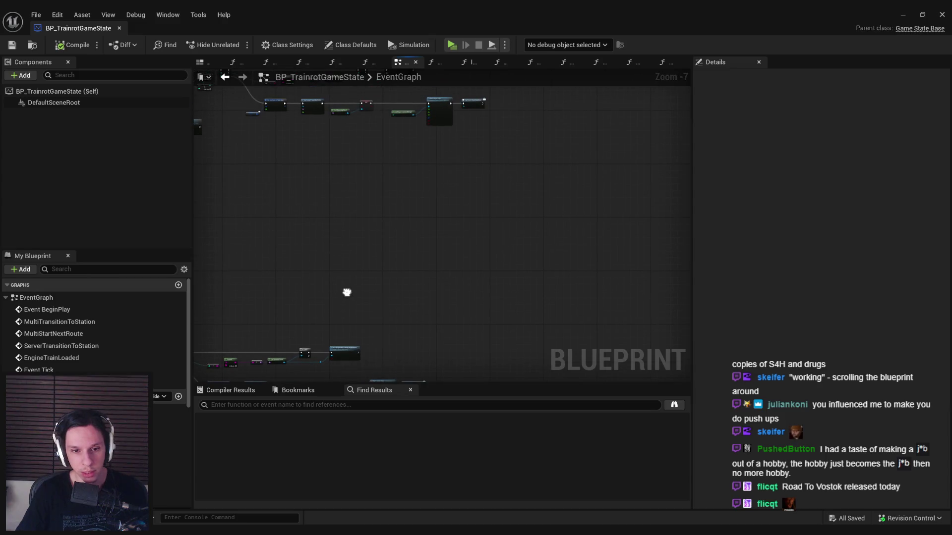
{"action": "key", "text": "Print"}
Capture the empty graph area and draw a long red horizontal line split by a first tick
{"action": "left_click_drag", "start_coordinate": [198, 145], "coordinate": [690, 375]}
{"action": "left_click_drag", "start_coordinate": [638, 348], "coordinate": [637, 329]}
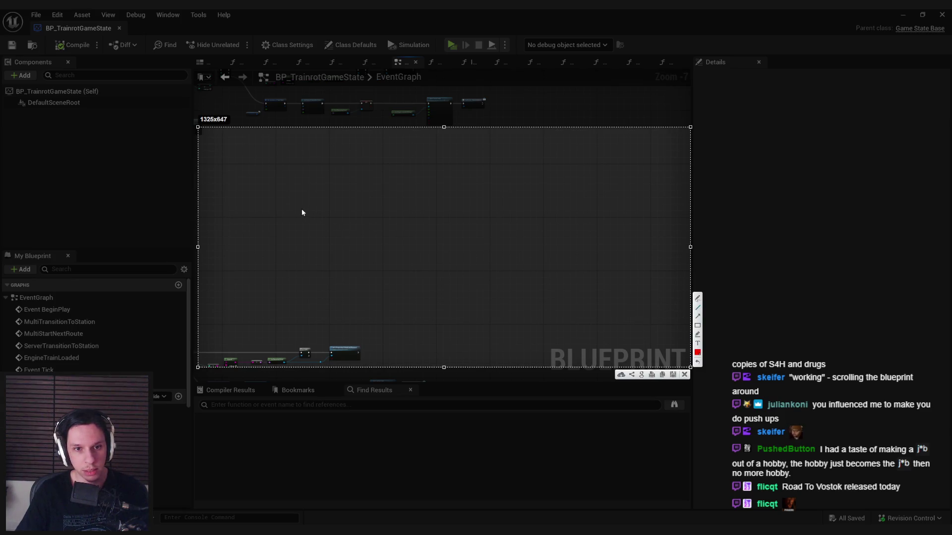
{"action": "mouse_move", "coordinate": [290, 208]}
{"action": "left_mouse_down"}
{"action": "mouse_move", "coordinate": [291, 229]}
{"action": "mouse_move", "coordinate": [490, 218]}
{"action": "mouse_move", "coordinate": [661, 226]}
{"action": "left_mouse_up"}
{"action": "left_click_drag", "start_coordinate": [428, 263], "coordinate": [497, 270]}
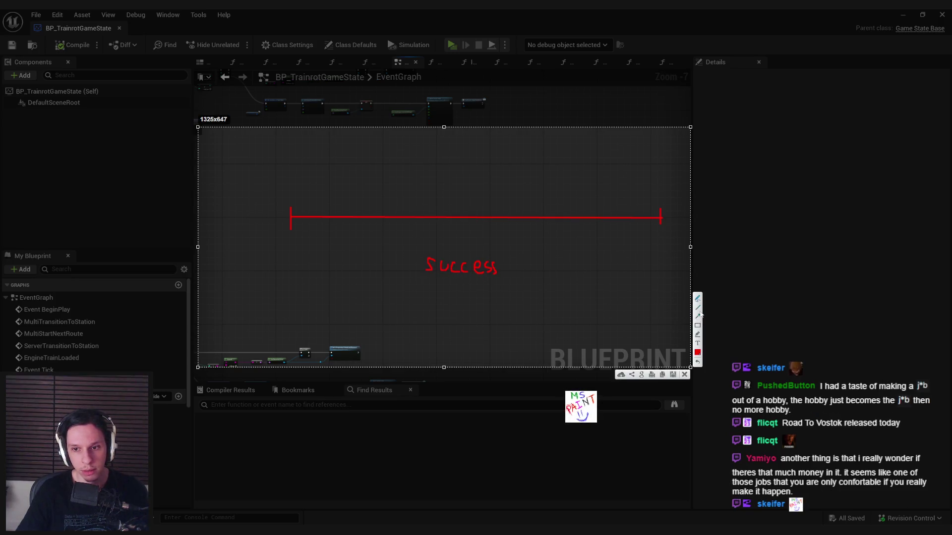
{"action": "left_click_drag", "start_coordinate": [398, 207], "coordinate": [401, 224]}
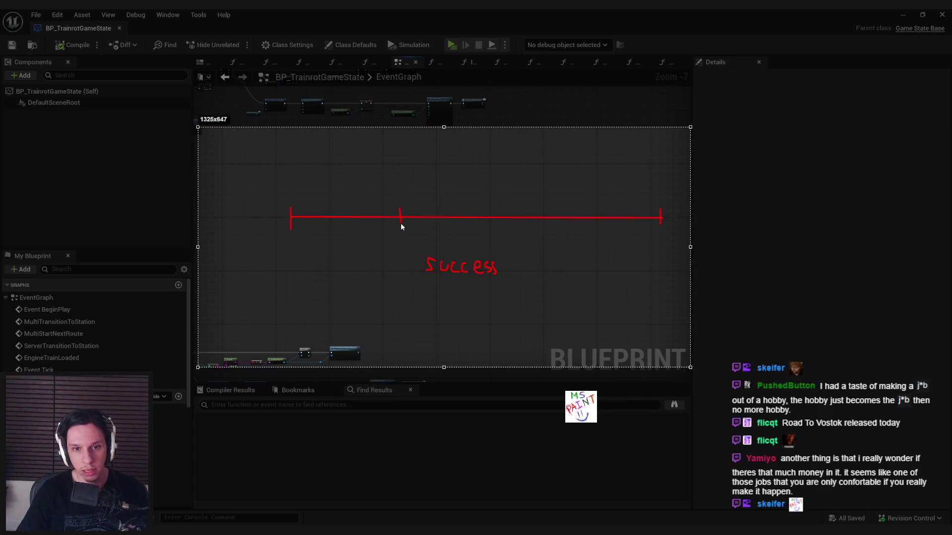
Bracket the line's three sections, marking the first with an X and the last with a check mark
{"action": "left_click_drag", "start_coordinate": [292, 235], "coordinate": [397, 239]}
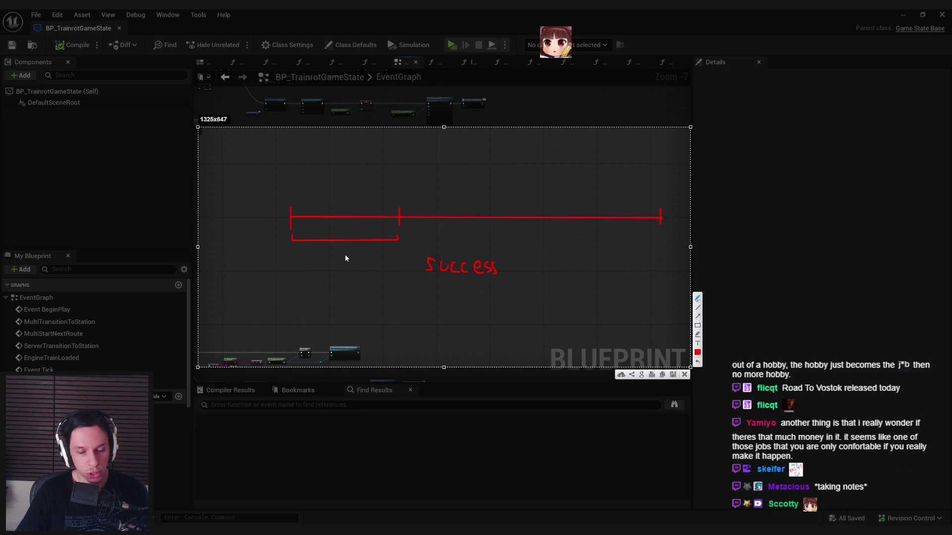
{"action": "left_click_drag", "start_coordinate": [341, 251], "coordinate": [351, 260]}
{"action": "left_click_drag", "start_coordinate": [350, 252], "coordinate": [341, 260]}
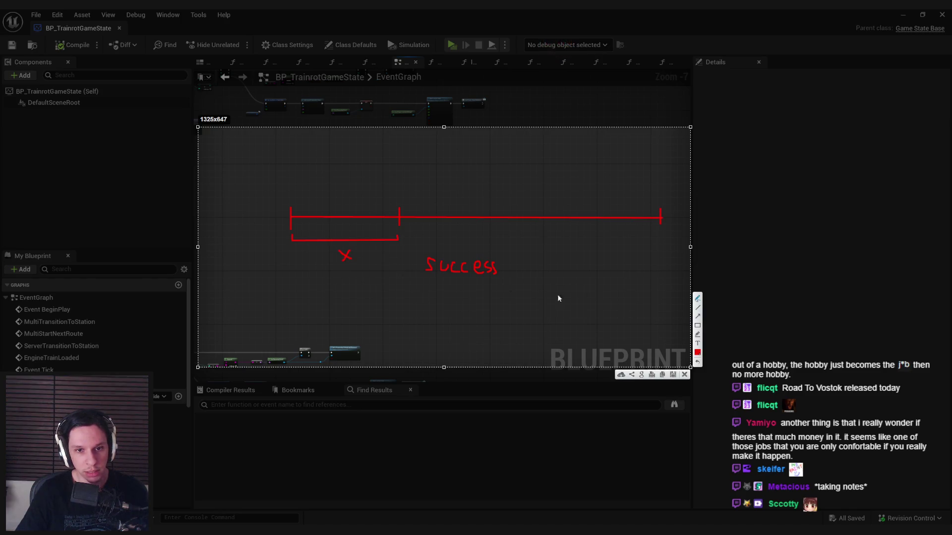
{"action": "left_click", "coordinate": [698, 309]}
{"action": "left_click_drag", "start_coordinate": [510, 208], "coordinate": [510, 225]}
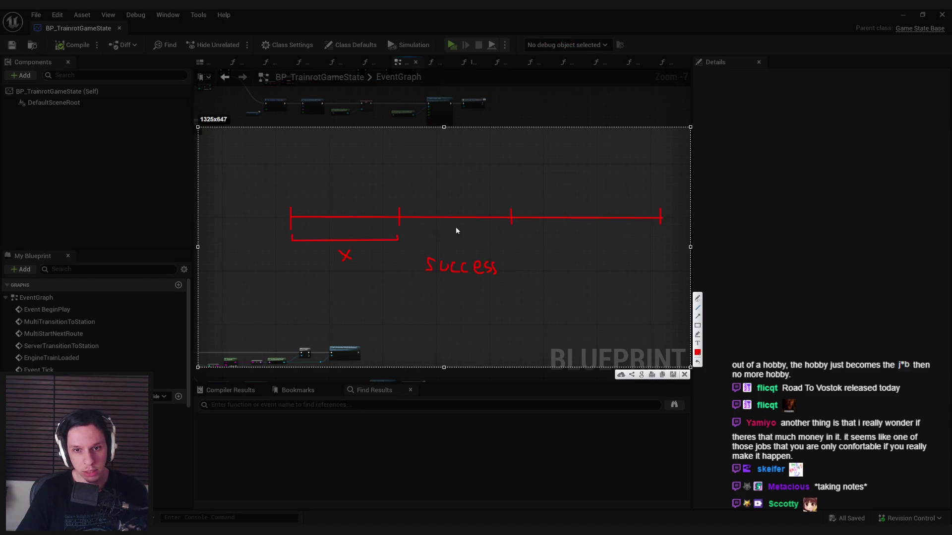
{"action": "left_click_drag", "start_coordinate": [400, 232], "coordinate": [511, 239]}
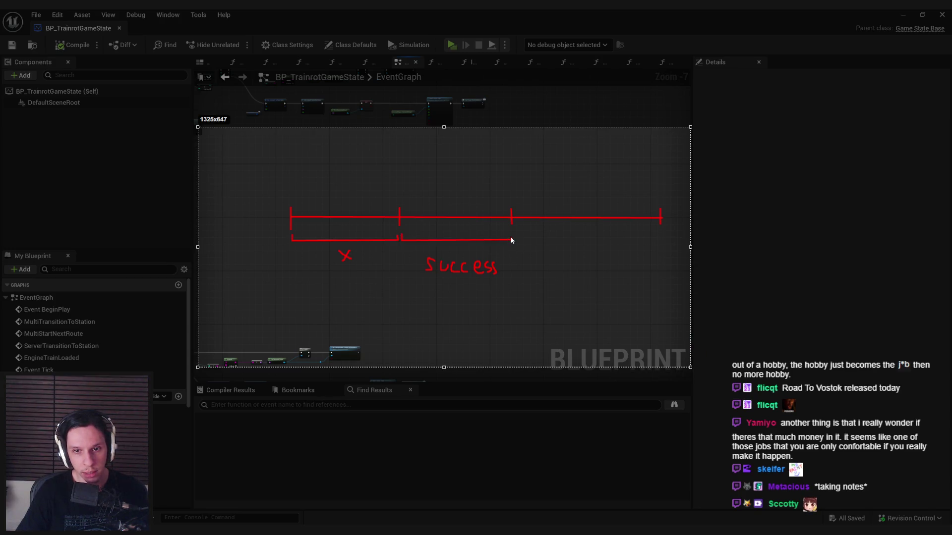
{"action": "left_click_drag", "start_coordinate": [516, 237], "coordinate": [660, 238]}
{"action": "left_click", "coordinate": [698, 298]}
{"action": "mouse_move", "coordinate": [580, 251]}
{"action": "left_mouse_down"}
{"action": "mouse_move", "coordinate": [581, 261]}
{"action": "mouse_move", "coordinate": [587, 248]}
{"action": "left_mouse_up"}
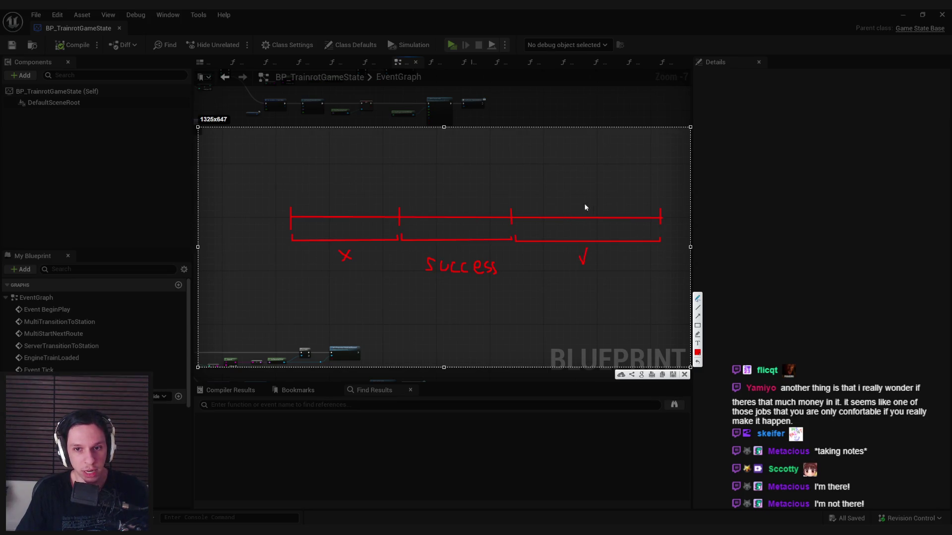
Bracket the first two sections from above, add a small arrow, and dismiss the sketch
{"action": "left_click_drag", "start_coordinate": [511, 200], "coordinate": [287, 205]}
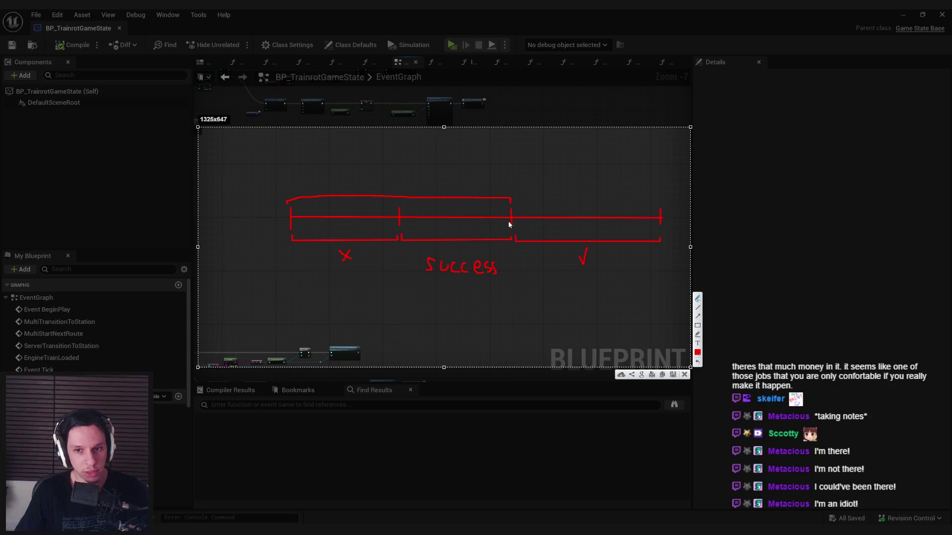
{"action": "left_click_drag", "start_coordinate": [515, 205], "coordinate": [519, 209]}
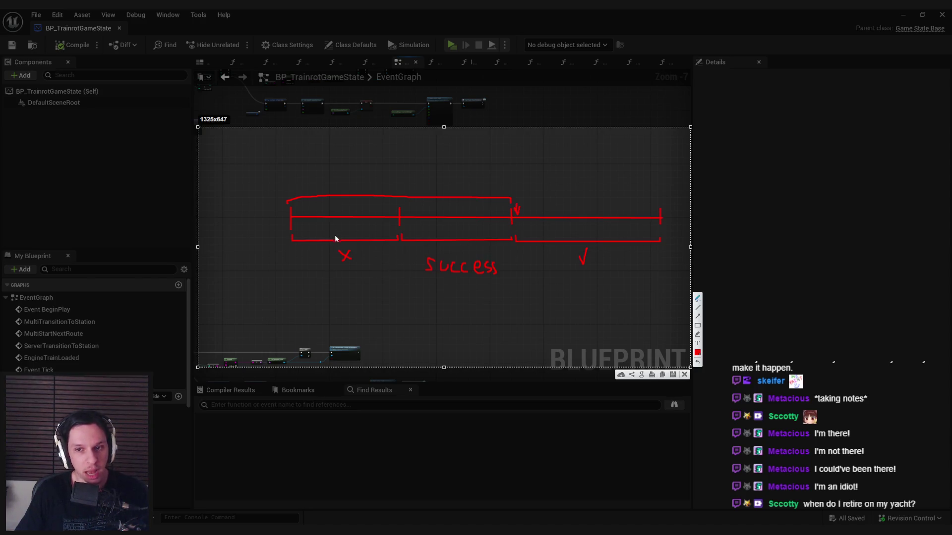
{"action": "key", "text": "Escape"}
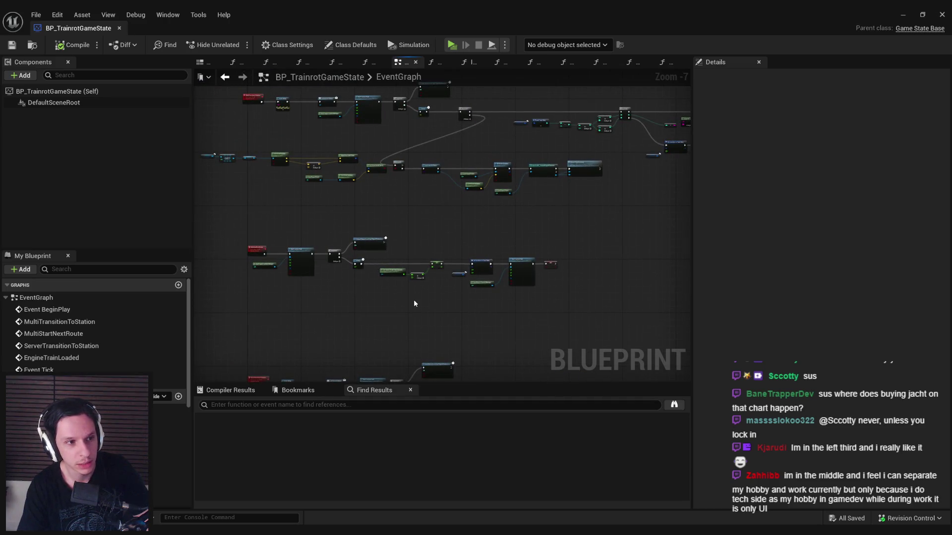
{"action": "scroll", "coordinate": [425, 244], "scroll_direction": "up", "scroll_amount": 2}
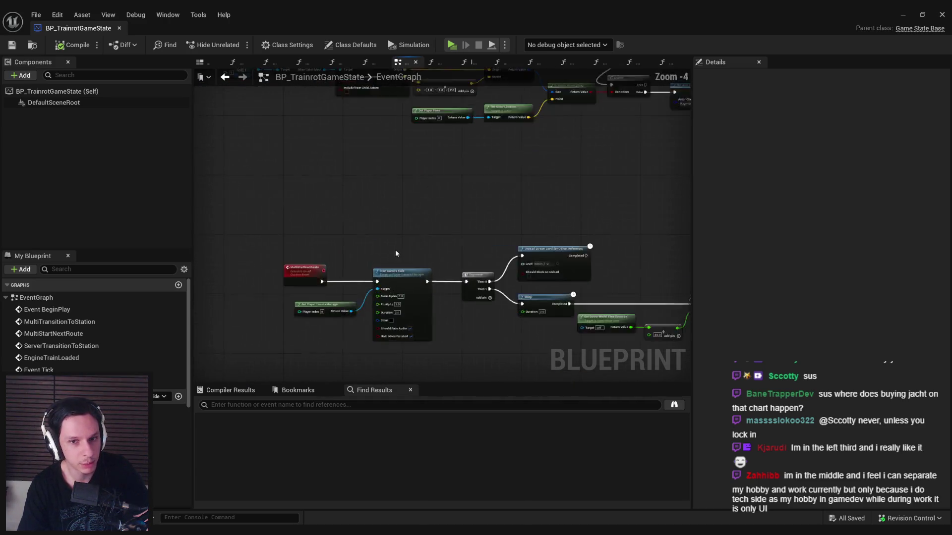
{"action": "left_click_drag", "start_coordinate": [355, 234], "coordinate": [377, 268]}
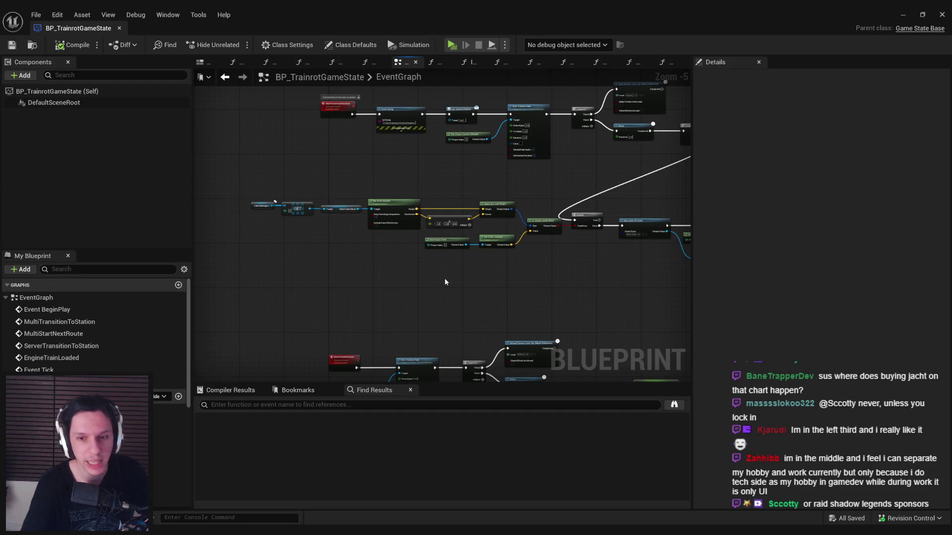
Shift the cabin-bounds check node row slightly left and save the blueprint
{"action": "mouse_move", "coordinate": [506, 274]}
{"action": "left_mouse_down"}
{"action": "mouse_move", "coordinate": [446, 223]}
{"action": "mouse_move", "coordinate": [245, 171]}
{"action": "left_mouse_up"}
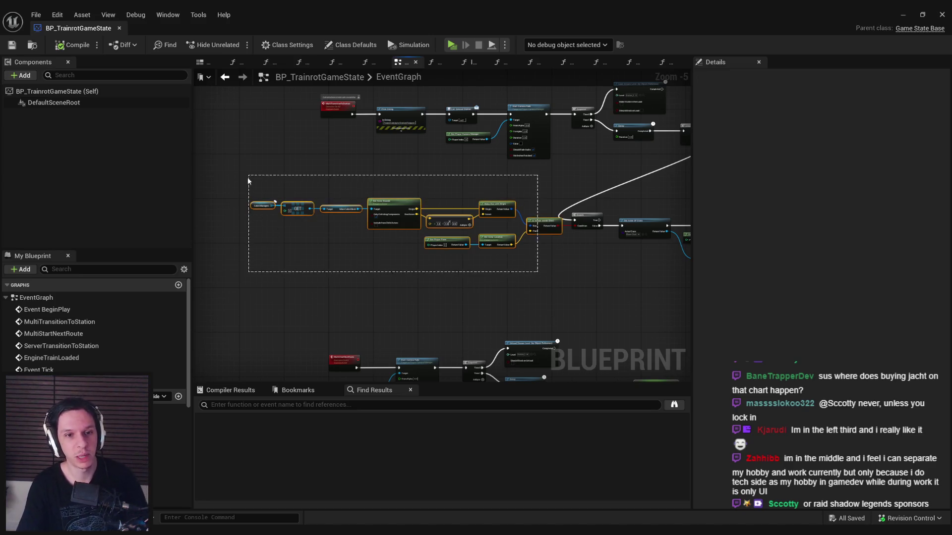
{"action": "scroll", "coordinate": [386, 242], "scroll_direction": "up", "scroll_amount": 1}
{"action": "key", "text": "ctrl+z"}
{"action": "key", "text": "ctrl+z"}
{"action": "key", "text": "ctrl+z"}
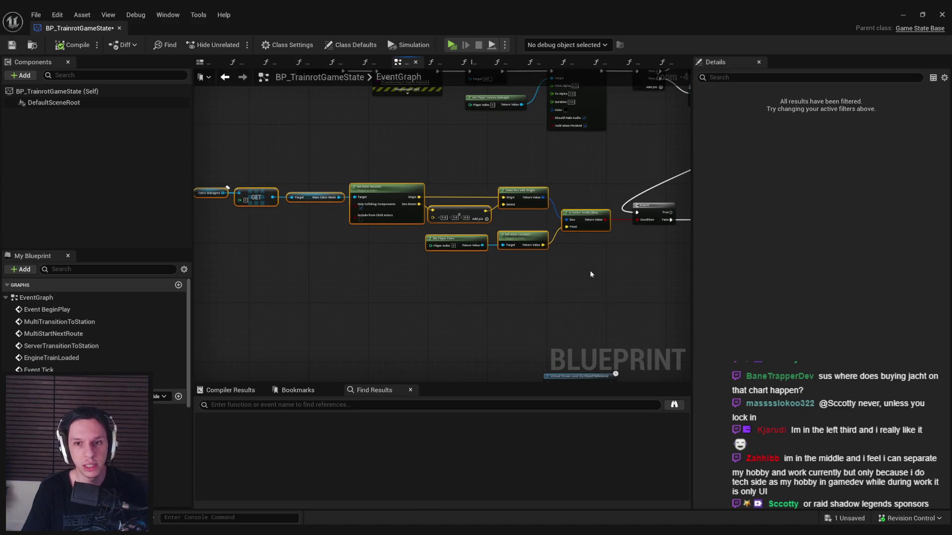
{"action": "left_click", "coordinate": [12, 45]}
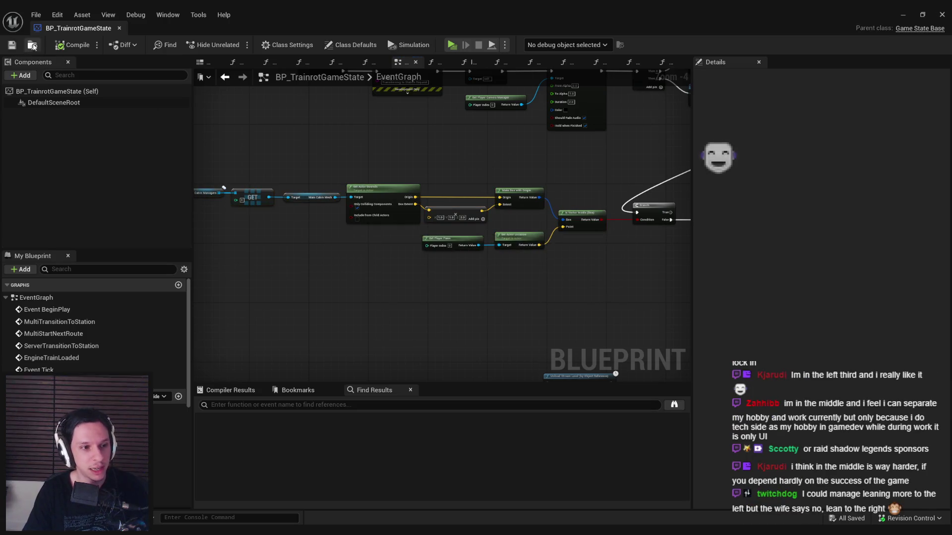
{"action": "left_click", "coordinate": [73, 44]}
Look over the Branch, Delay, Sequence and train-state loop nodes, then minimize the Blueprint editor
{"action": "mouse_move", "coordinate": [471, 279]}
{"action": "left_mouse_down"}
{"action": "mouse_move", "coordinate": [463, 282]}
{"action": "mouse_move", "coordinate": [485, 279]}
{"action": "mouse_move", "coordinate": [432, 273]}
{"action": "left_mouse_up"}
{"action": "scroll", "coordinate": [392, 223], "scroll_direction": "up", "scroll_amount": 1}
{"action": "scroll", "coordinate": [392, 223], "scroll_direction": "down", "scroll_amount": 1}
{"action": "scroll", "coordinate": [448, 239], "scroll_direction": "up", "scroll_amount": 1}
{"action": "scroll", "coordinate": [347, 239], "scroll_direction": "down", "scroll_amount": 1}
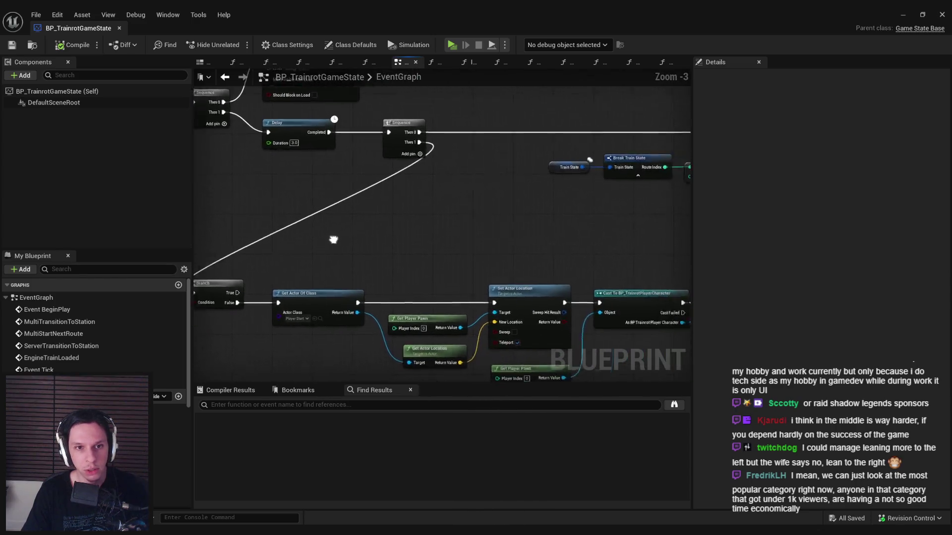
{"action": "left_click_drag", "start_coordinate": [335, 233], "coordinate": [435, 237]}
{"action": "scroll", "coordinate": [435, 237], "scroll_direction": "up", "scroll_amount": 1}
{"action": "scroll", "coordinate": [435, 237], "scroll_direction": "down", "scroll_amount": 1}
{"action": "mouse_move", "coordinate": [351, 249]}
{"action": "left_mouse_down"}
{"action": "mouse_move", "coordinate": [476, 258]}
{"action": "mouse_move", "coordinate": [482, 251]}
{"action": "mouse_move", "coordinate": [438, 234]}
{"action": "mouse_move", "coordinate": [370, 226]}
{"action": "mouse_move", "coordinate": [466, 226]}
{"action": "left_mouse_up"}
{"action": "scroll", "coordinate": [466, 226], "scroll_direction": "up", "scroll_amount": 1}
{"action": "scroll", "coordinate": [468, 230], "scroll_direction": "down", "scroll_amount": 1}
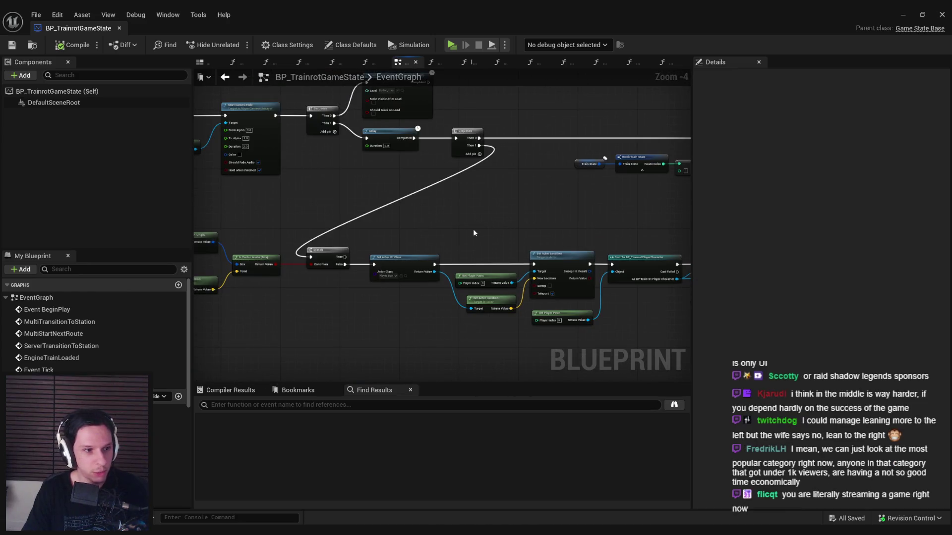
{"action": "scroll", "coordinate": [473, 229], "scroll_direction": "down", "scroll_amount": 1}
{"action": "mouse_move", "coordinate": [473, 229]}
{"action": "left_mouse_down"}
{"action": "mouse_move", "coordinate": [413, 216]}
{"action": "mouse_move", "coordinate": [590, 235]}
{"action": "left_mouse_up"}
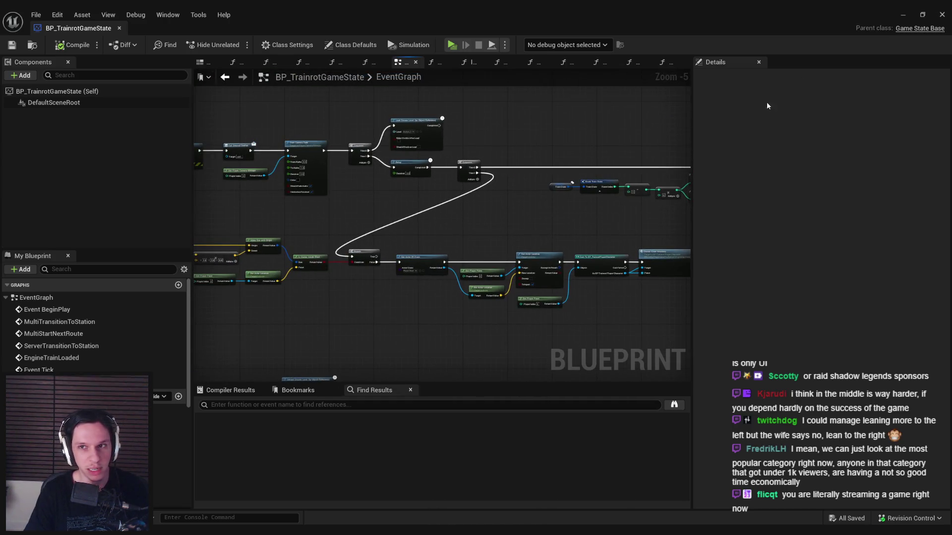
{"action": "left_click", "coordinate": [903, 16]}
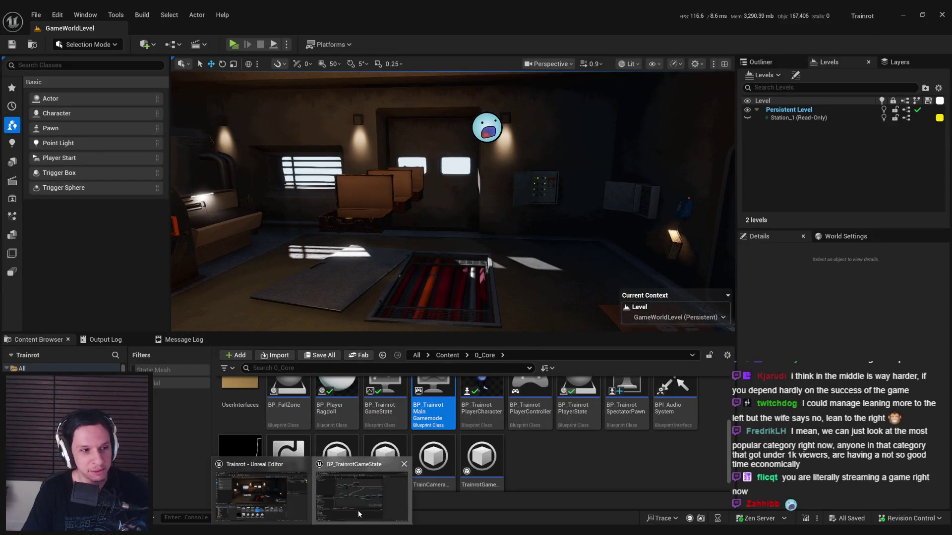
Restore the BP_TrainrotGameState Blueprint editor and shift the EventGraph view slightly
{"action": "double_click", "coordinate": [384, 394]}
{"action": "mouse_move", "coordinate": [417, 281]}
{"action": "left_mouse_down"}
{"action": "mouse_move", "coordinate": [391, 325]}
{"action": "mouse_move", "coordinate": [355, 296]}
{"action": "left_mouse_up"}
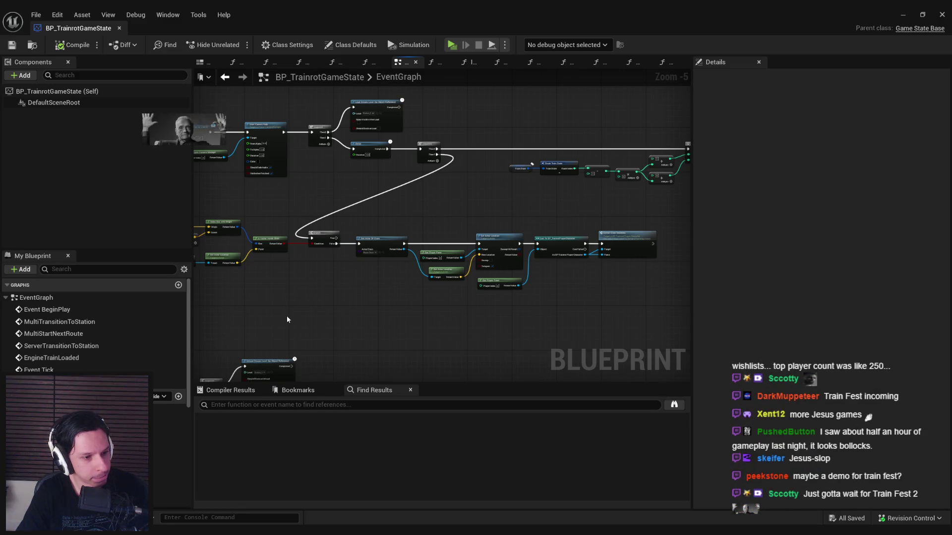
Pan to bring the right-hand part of the event graph into view
{"action": "left_click_drag", "start_coordinate": [516, 322], "coordinate": [376, 301]}
Zoom over the Sequence and streaming-level loop rows, then switch to the Steam Train Fest 2026 docs
{"action": "scroll", "coordinate": [397, 287], "scroll_direction": "up", "scroll_amount": 4}
{"action": "scroll", "coordinate": [441, 268], "scroll_direction": "down", "scroll_amount": 2}
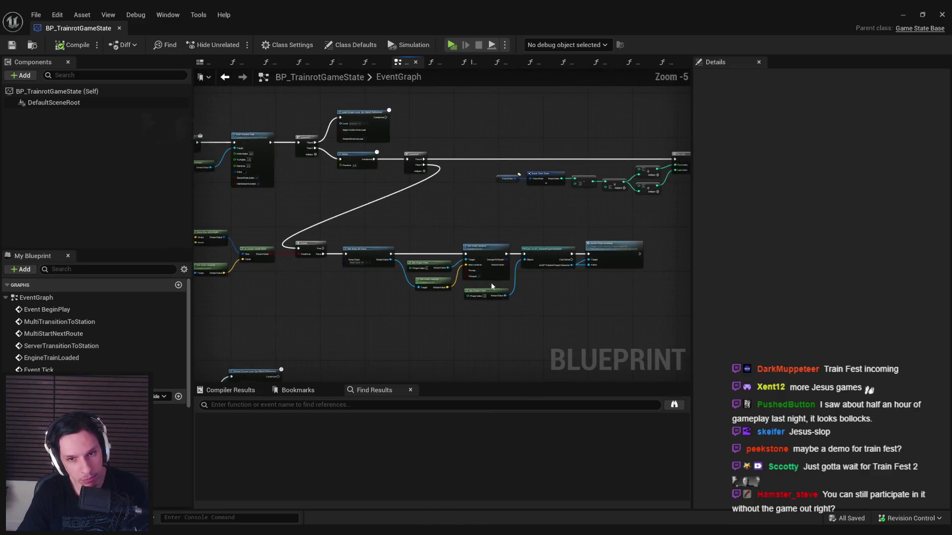
{"action": "scroll", "coordinate": [403, 284], "scroll_direction": "up", "scroll_amount": 2}
{"action": "scroll", "coordinate": [392, 281], "scroll_direction": "down", "scroll_amount": 2}
{"action": "mouse_move", "coordinate": [380, 284]}
{"action": "left_mouse_down"}
{"action": "mouse_move", "coordinate": [329, 270]}
{"action": "mouse_move", "coordinate": [295, 289]}
{"action": "mouse_move", "coordinate": [437, 290]}
{"action": "mouse_move", "coordinate": [347, 278]}
{"action": "mouse_move", "coordinate": [314, 301]}
{"action": "mouse_move", "coordinate": [395, 311]}
{"action": "mouse_move", "coordinate": [421, 282]}
{"action": "left_mouse_up"}
{"action": "scroll", "coordinate": [329, 270], "scroll_direction": "down", "scroll_amount": 2}
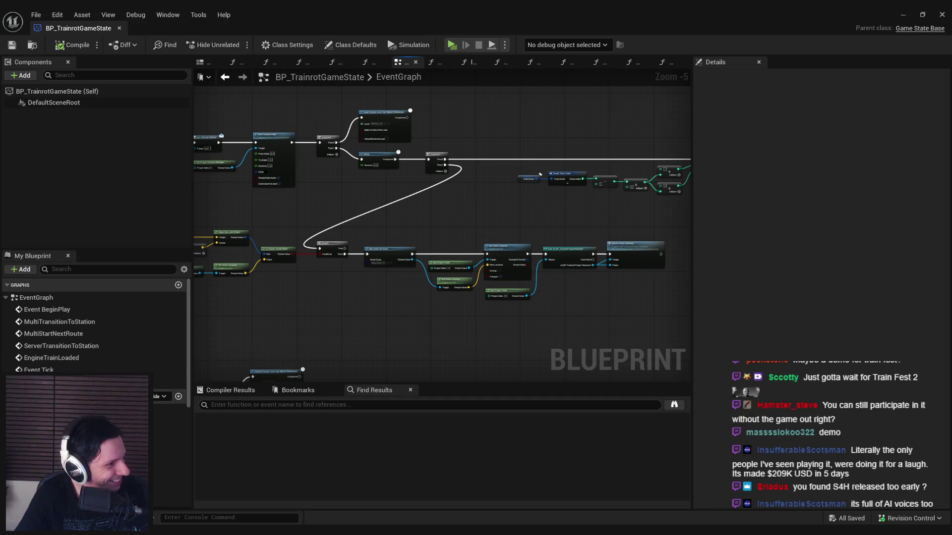
{"action": "key", "text": "alt+Tab"}
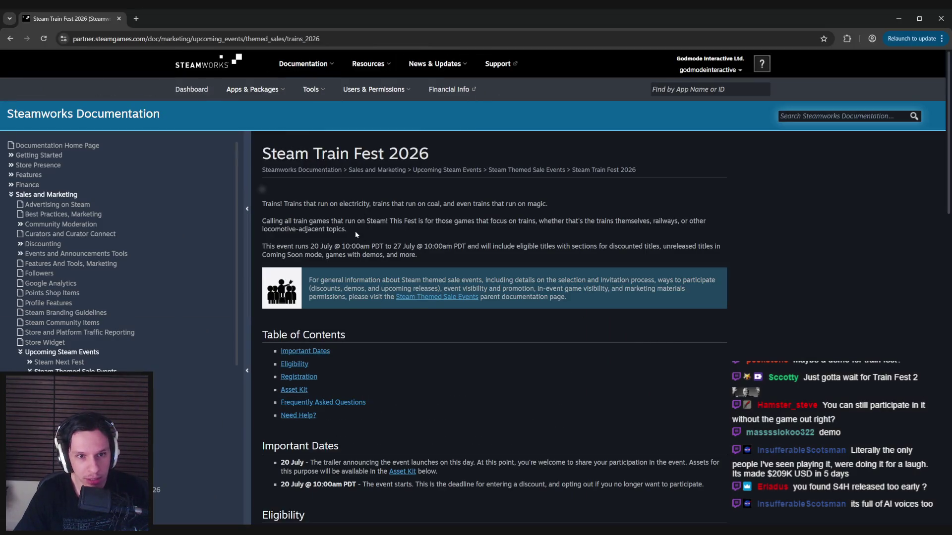
{"action": "scroll", "coordinate": [355, 230], "scroll_direction": "down", "scroll_amount": 2}
{"action": "left_click", "coordinate": [294, 272]}
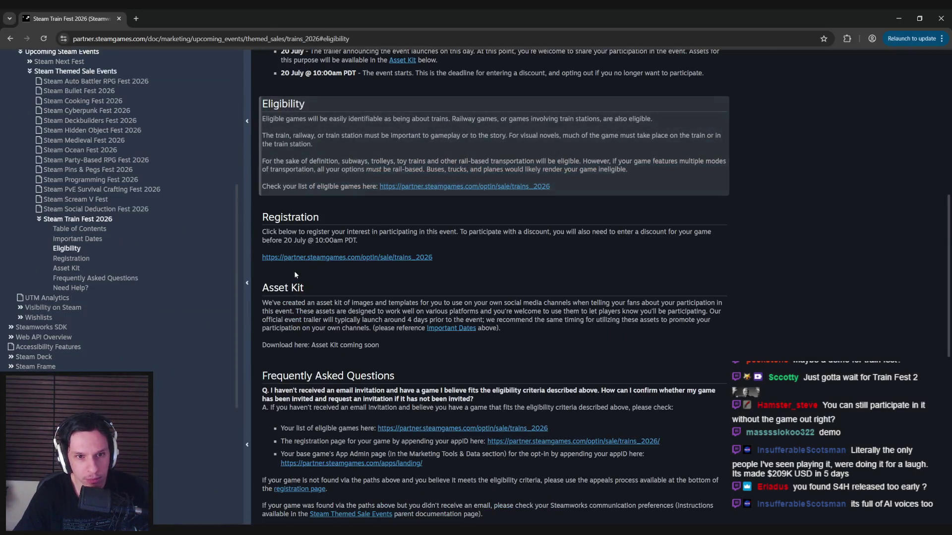
{"action": "scroll", "coordinate": [389, 223], "scroll_direction": "up", "scroll_amount": 2}
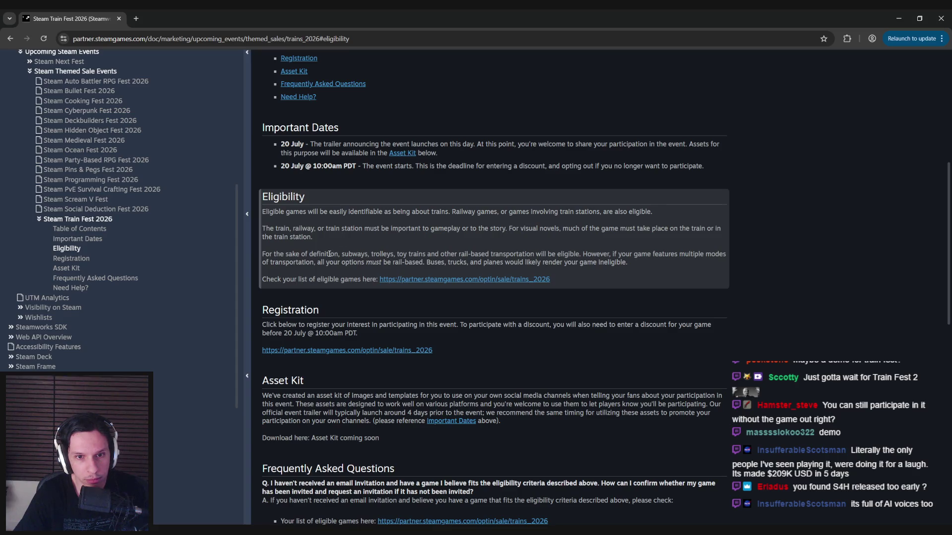
{"action": "scroll", "coordinate": [352, 280], "scroll_direction": "down", "scroll_amount": 1}
{"action": "scroll", "coordinate": [512, 278], "scroll_direction": "down", "scroll_amount": 1}
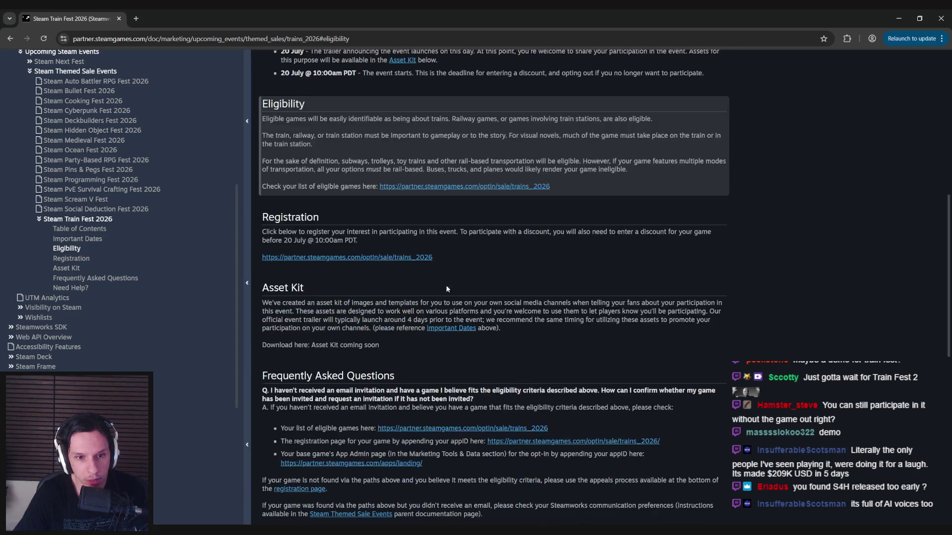
{"action": "scroll", "coordinate": [319, 305], "scroll_direction": "down", "scroll_amount": 2}
{"action": "scroll", "coordinate": [325, 305], "scroll_direction": "down", "scroll_amount": 6}
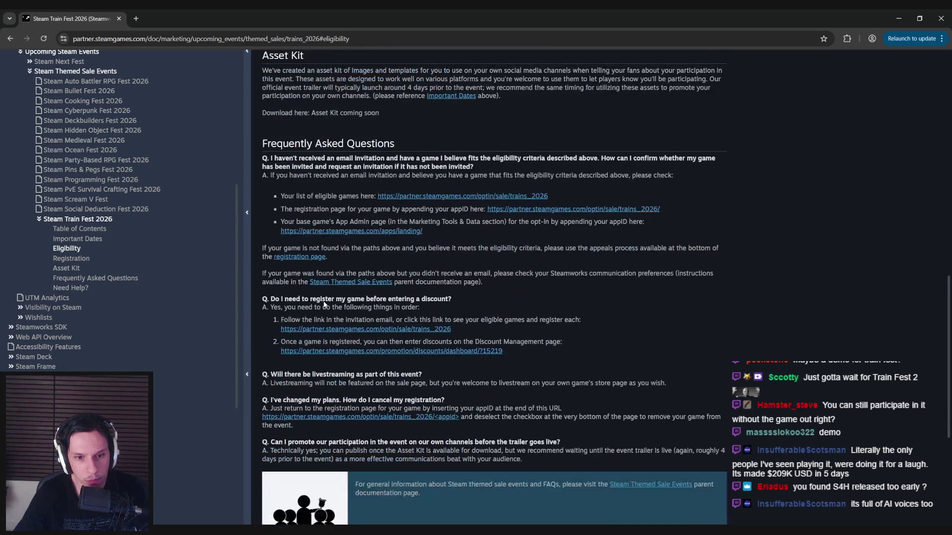
{"action": "scroll", "coordinate": [324, 304], "scroll_direction": "up", "scroll_amount": 9}
{"action": "scroll", "coordinate": [324, 301], "scroll_direction": "up", "scroll_amount": 5}
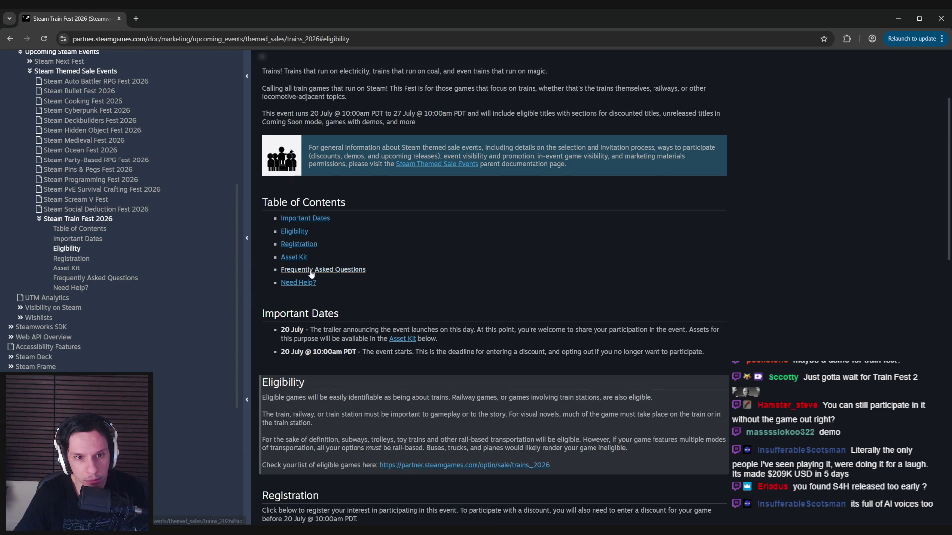
{"action": "scroll", "coordinate": [307, 277], "scroll_direction": "up", "scroll_amount": 2}
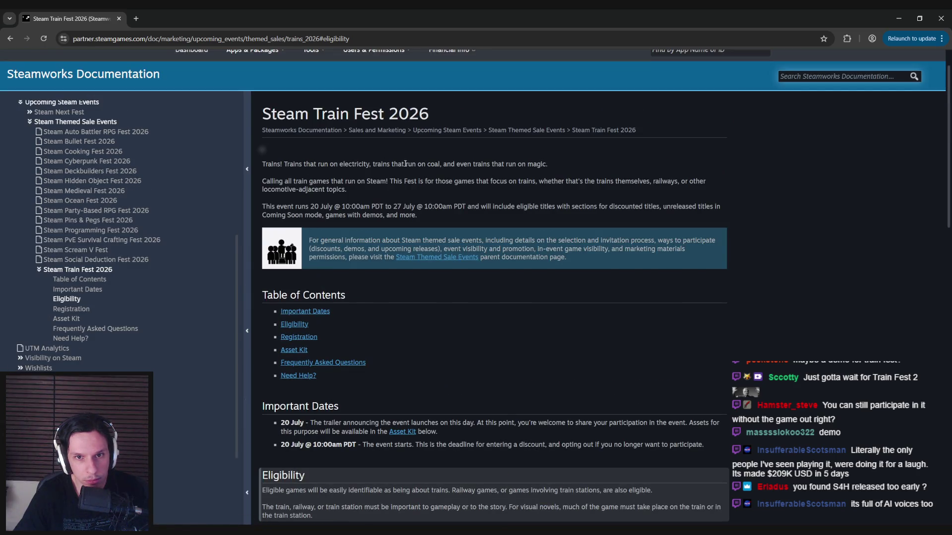